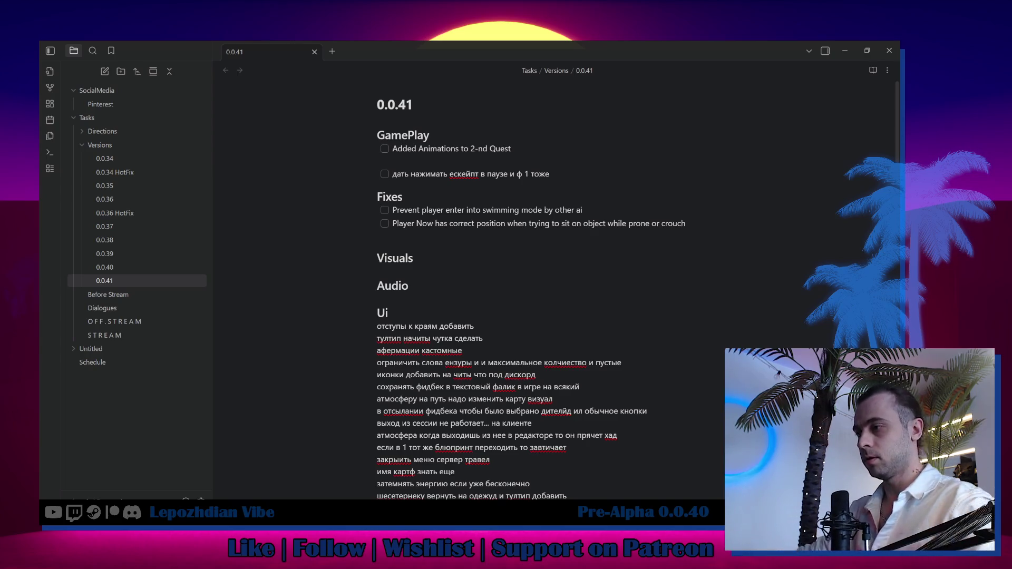
Switch from the 0.0.41 task note to Steam and clear the library search so all games show.
click(378, 423)
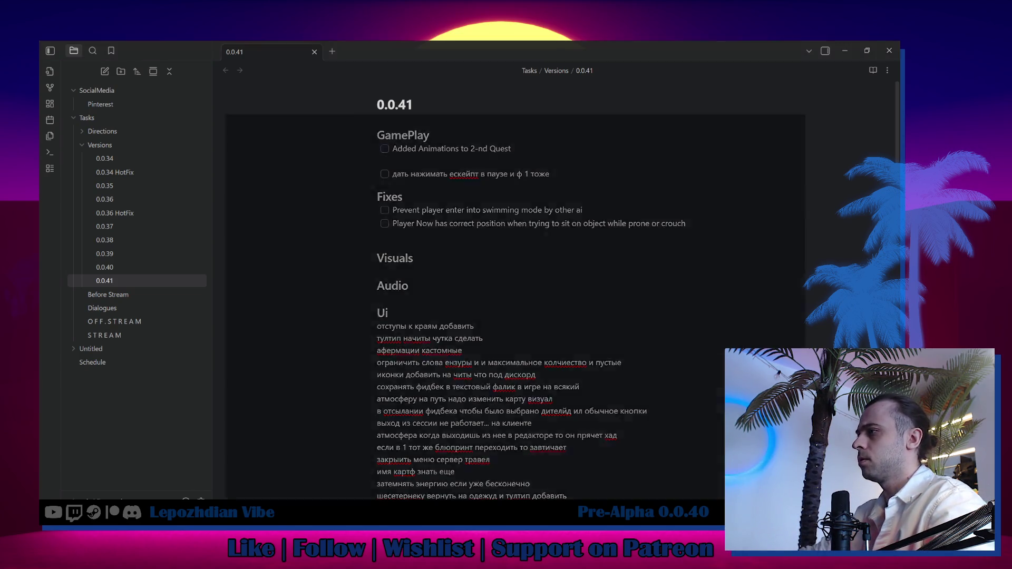
key(alt+Tab)
click(374, 132)
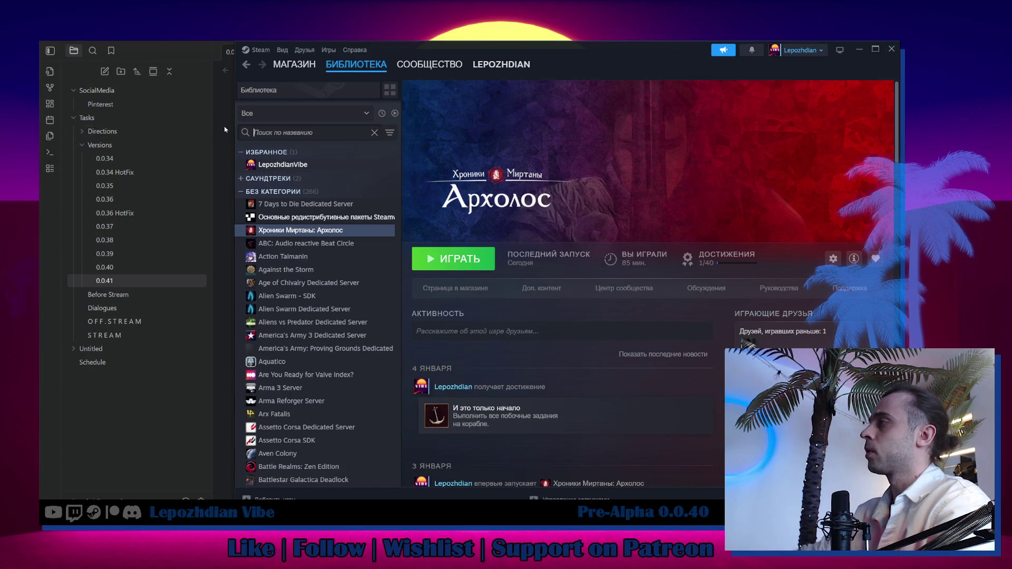
Open the LepozhdianVibe library page and maximize the Steam window.
click(328, 168)
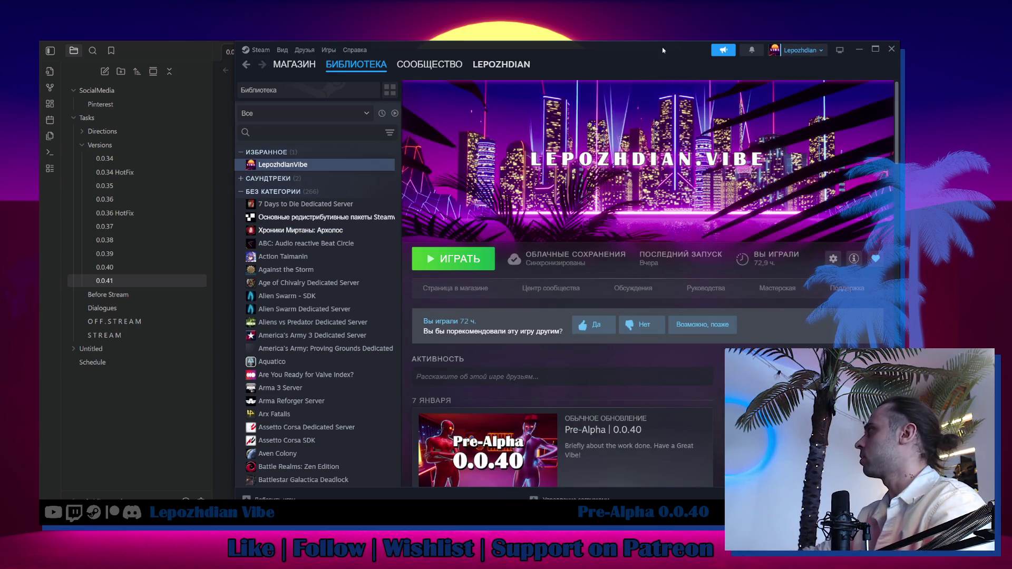
drag(661, 46, 563, 57)
click(776, 59)
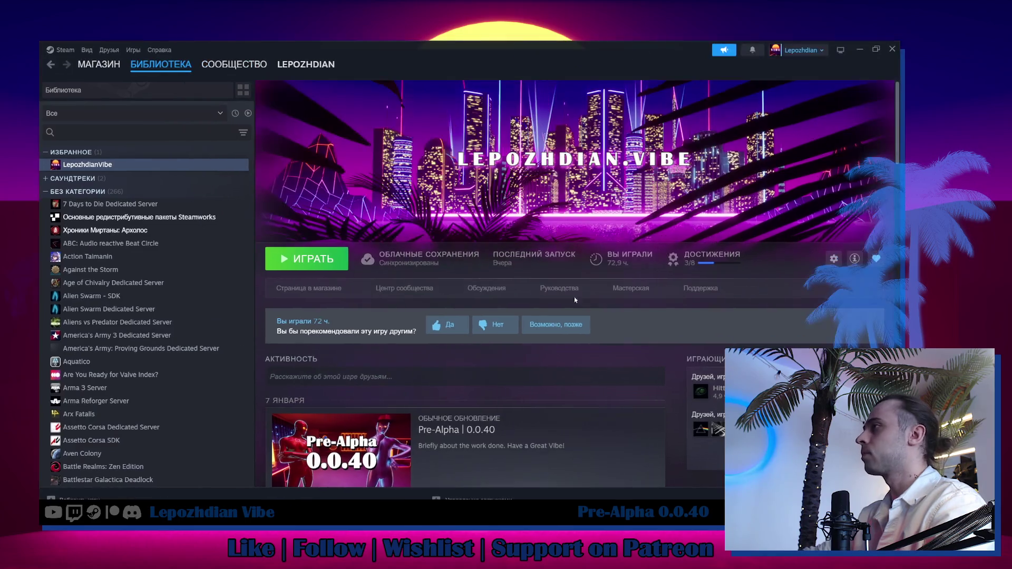
Open the Pre-Alpha 0.0.40 update notes and collapse the БЕЗ КАТЕГОРИИ games list.
click(564, 441)
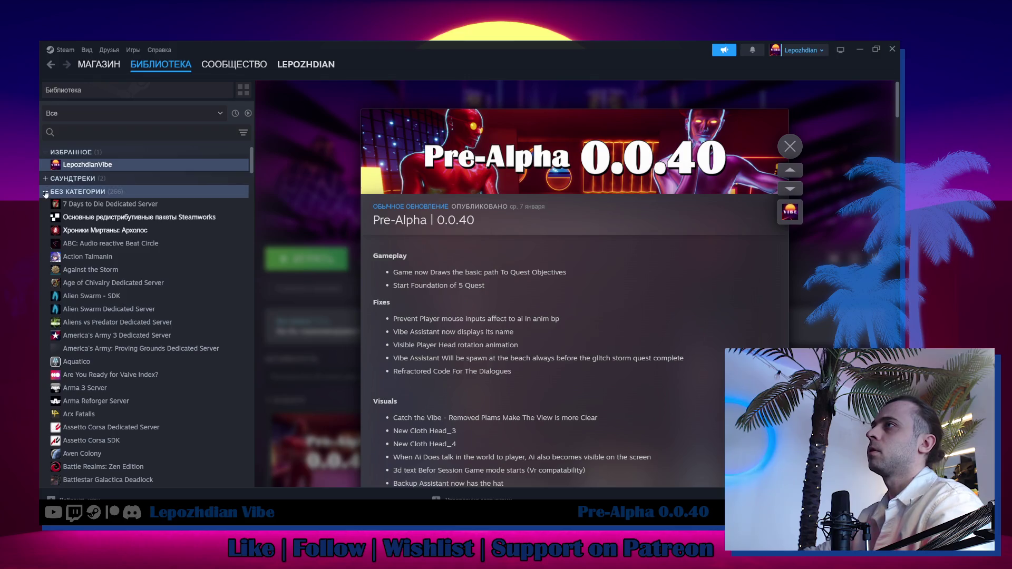
click(73, 191)
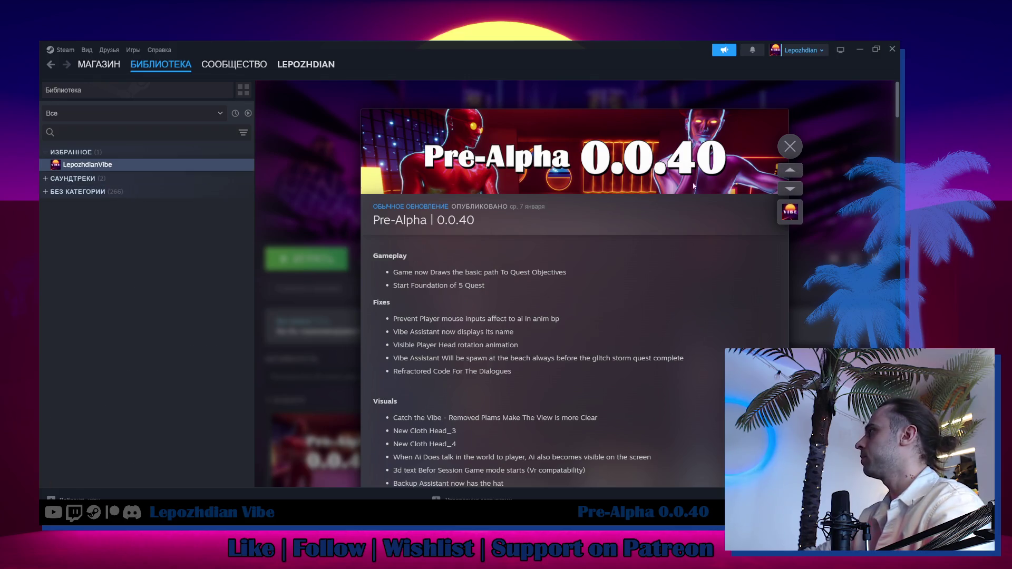
scroll(590, 274, down, 3)
scroll(590, 274, down, 3)
scroll(610, 314, up, 6)
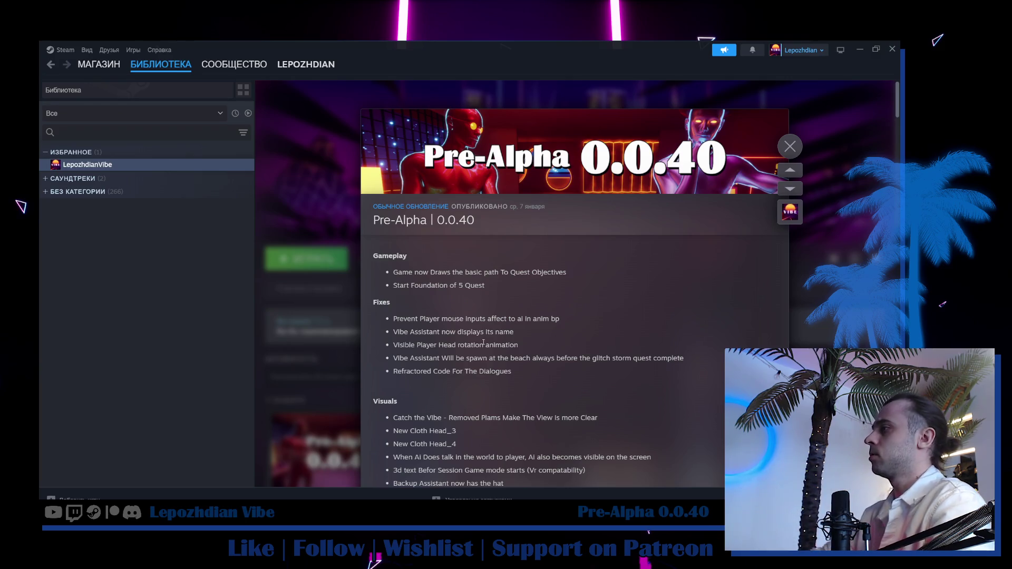
Read the 0.0.40 patch notes down to Known Issues, highlighting the StairsCap_R line, then return to Obsidian.
scroll(488, 316, down, 1)
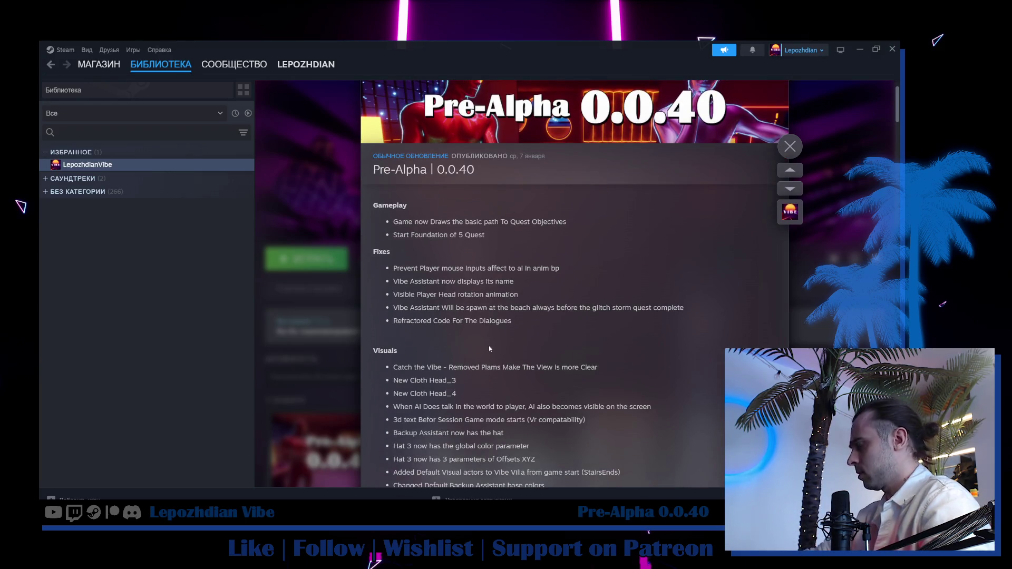
scroll(489, 345, down, 3)
scroll(489, 346, down, 2)
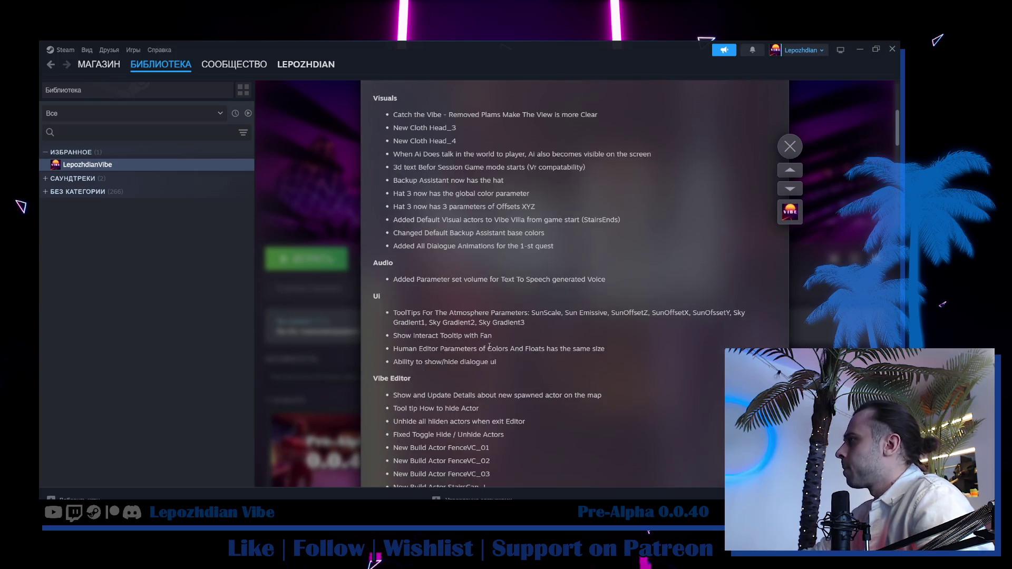
scroll(489, 346, down, 3)
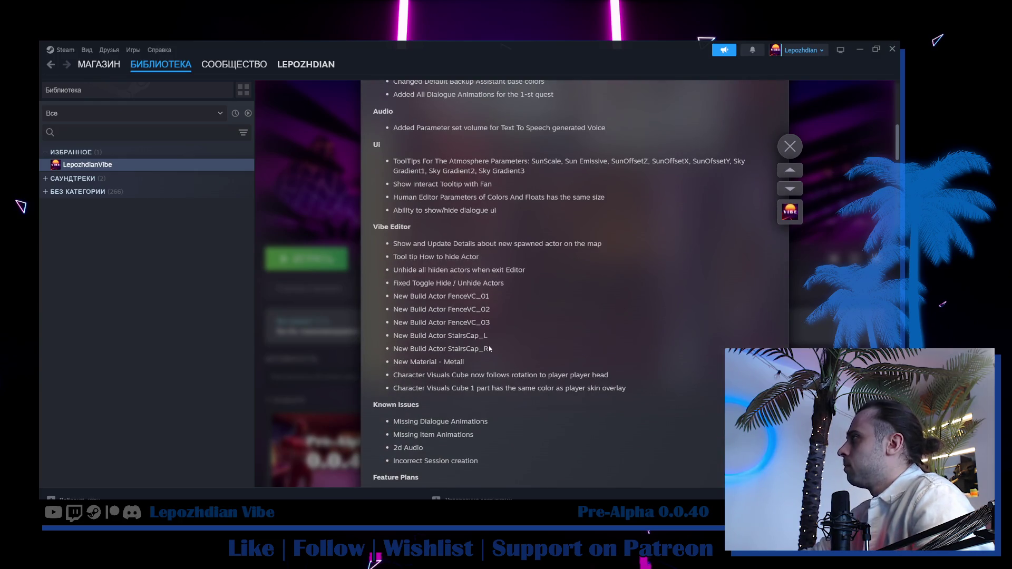
scroll(489, 348, up, 2)
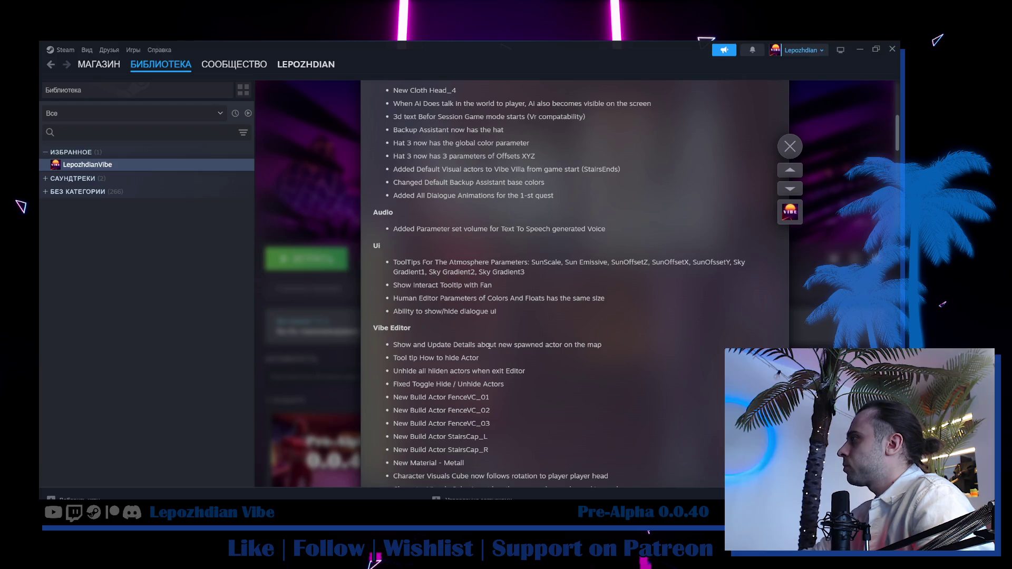
scroll(489, 346, down, 2)
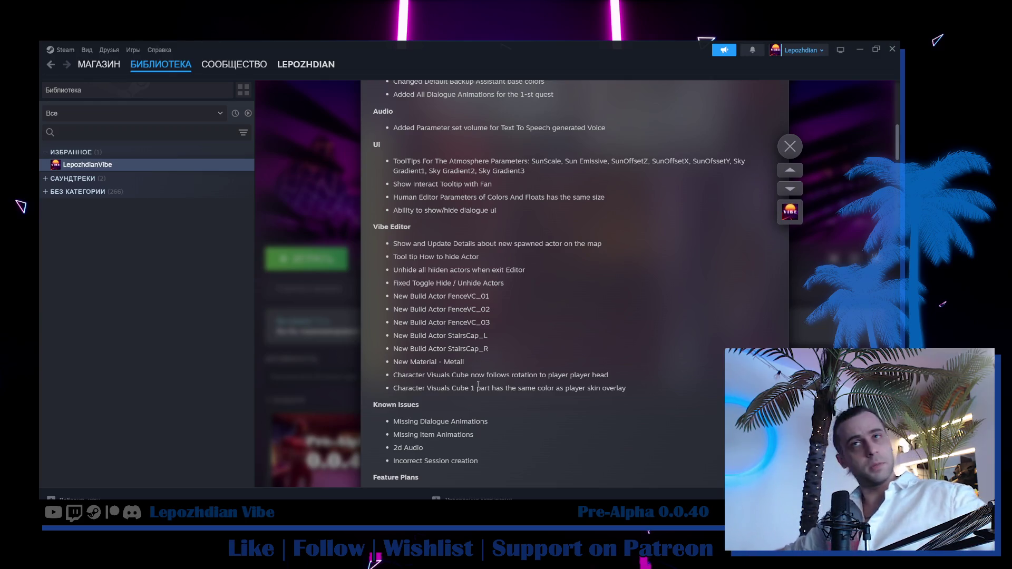
mouse_move(454, 362)
mouse_down()
mouse_move(395, 360)
mouse_move(428, 346)
mouse_up()
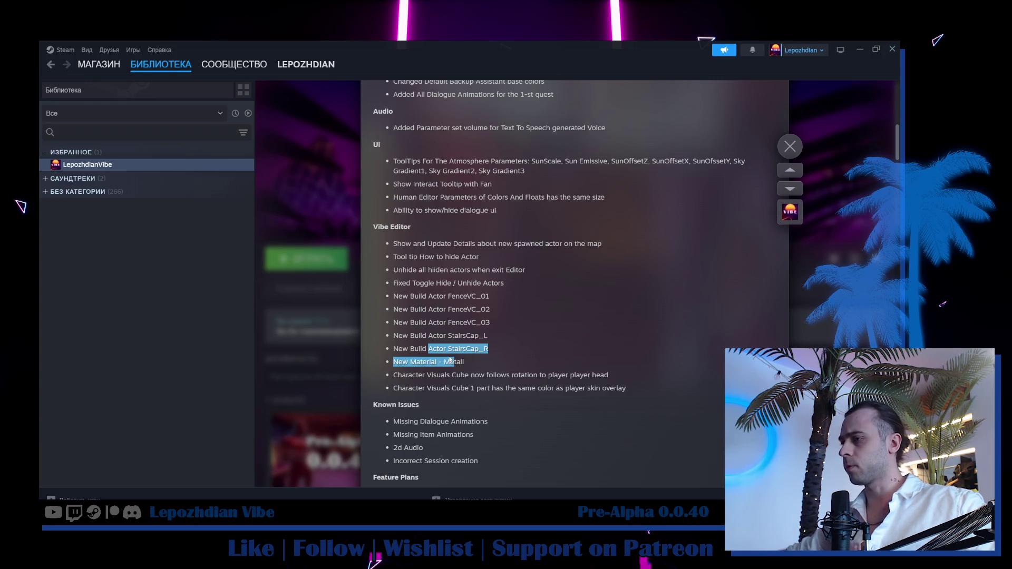
scroll(527, 370, down, 2)
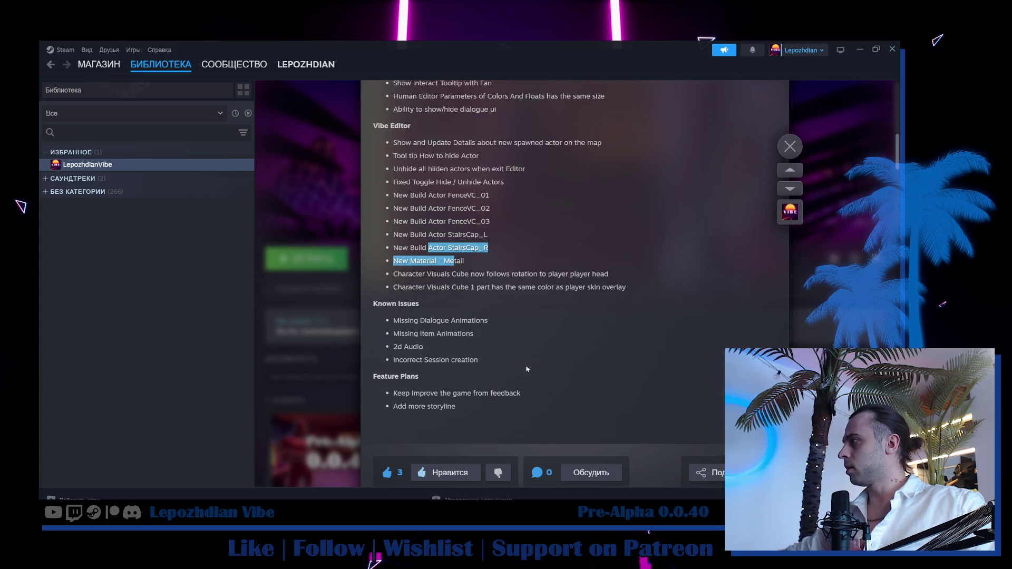
scroll(524, 365, up, 2)
key(alt+Tab)
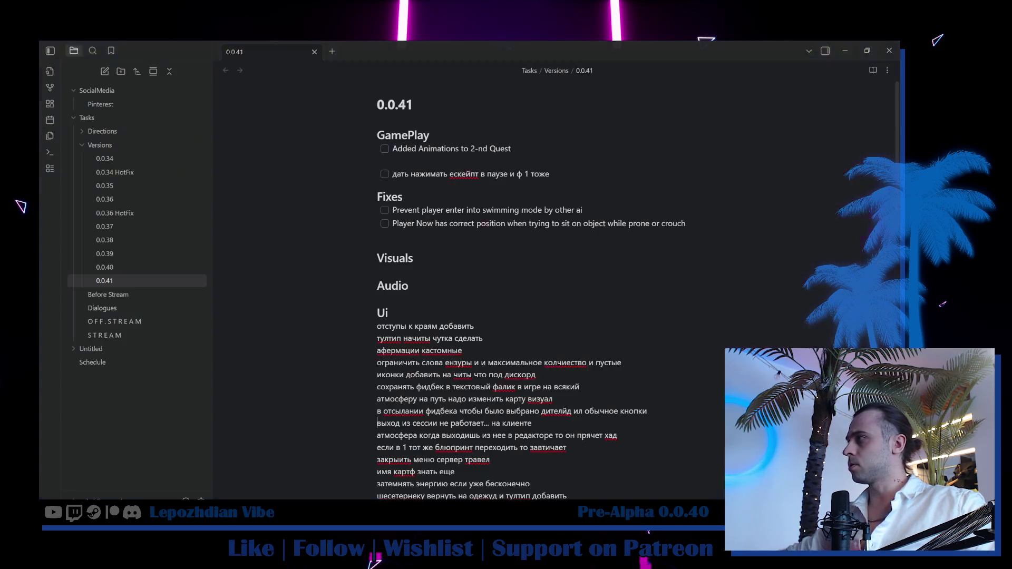
Scroll through the 0.0.41 Ui tasks, then bring up the Media_Pictures › Vertical folder in Explorer.
scroll(384, 227, down, 2)
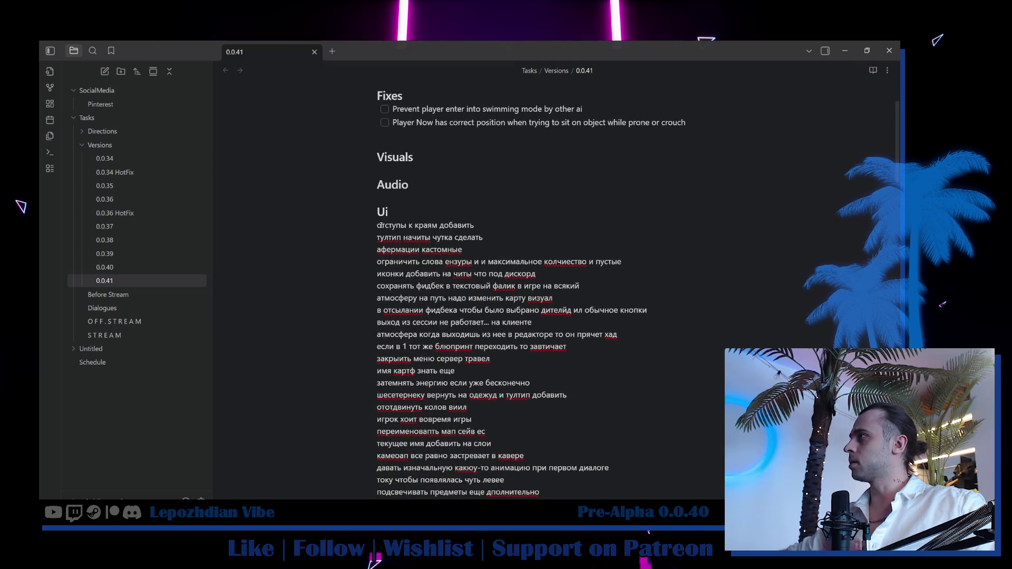
scroll(482, 285, down, 15)
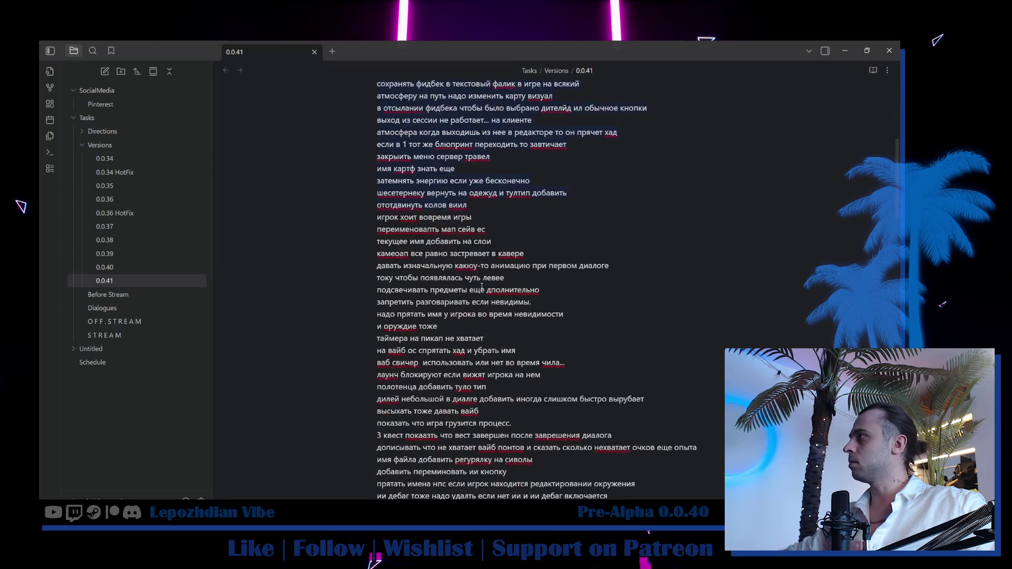
scroll(480, 299, up, 1)
scroll(480, 299, up, 1)
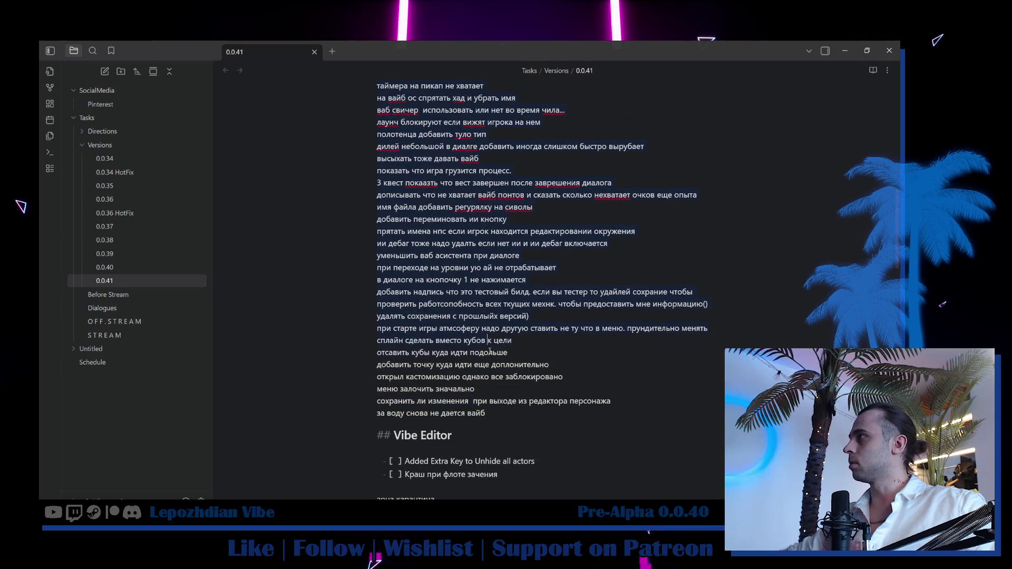
scroll(525, 413, up, 15)
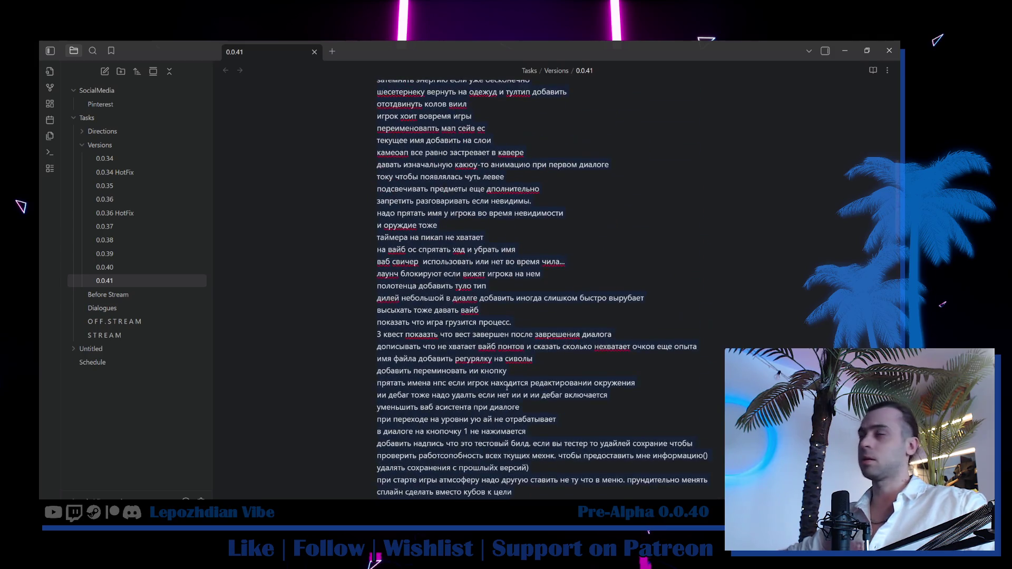
scroll(496, 374, down, 12)
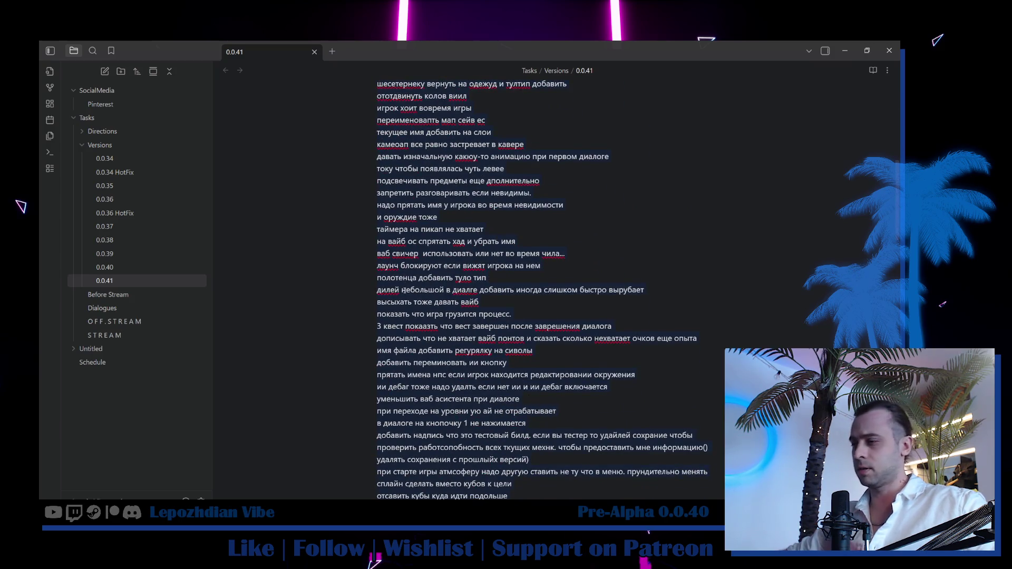
scroll(422, 337, up, 1)
scroll(422, 337, up, 3)
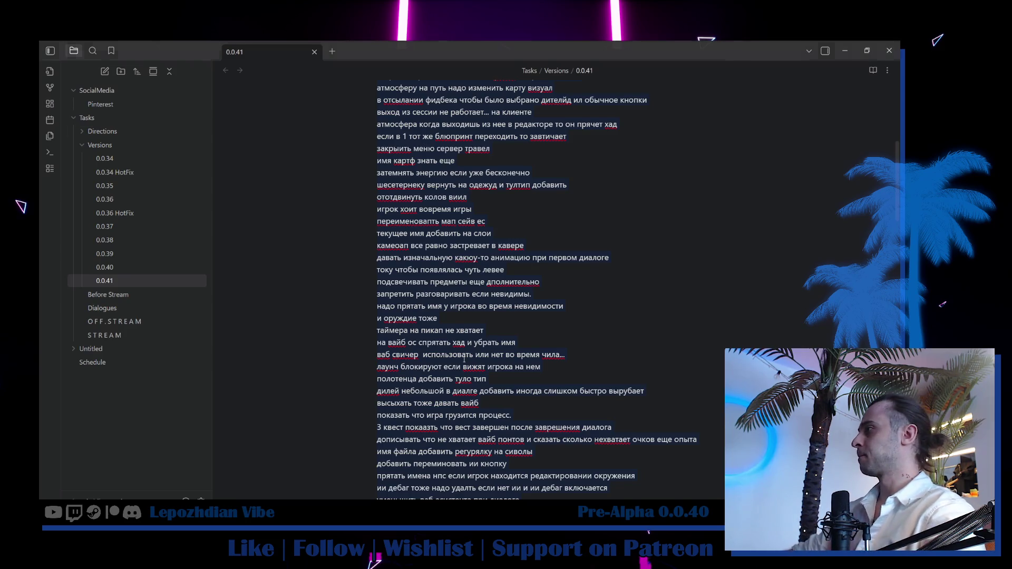
scroll(464, 358, up, 5)
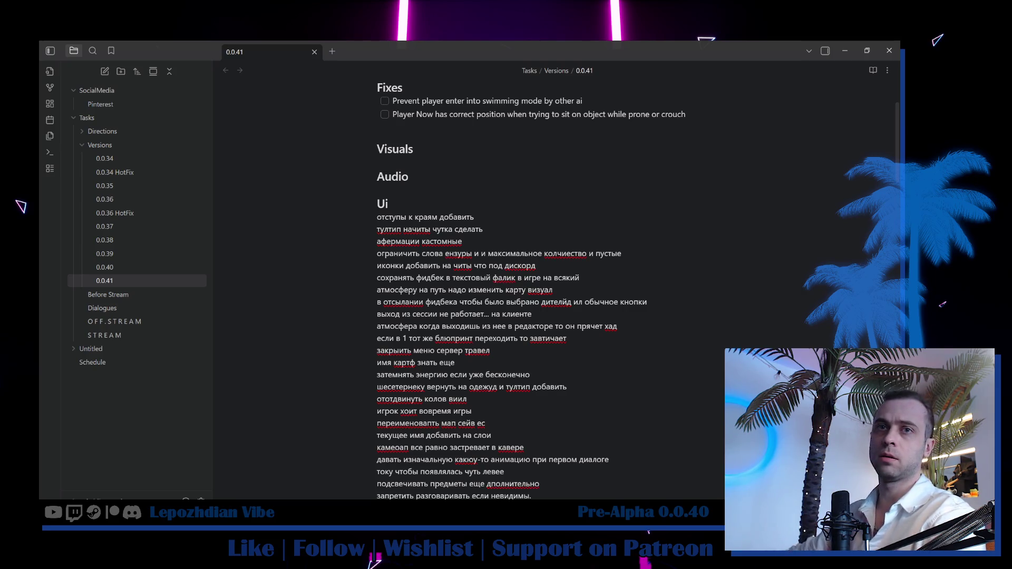
key(alt+Tab)
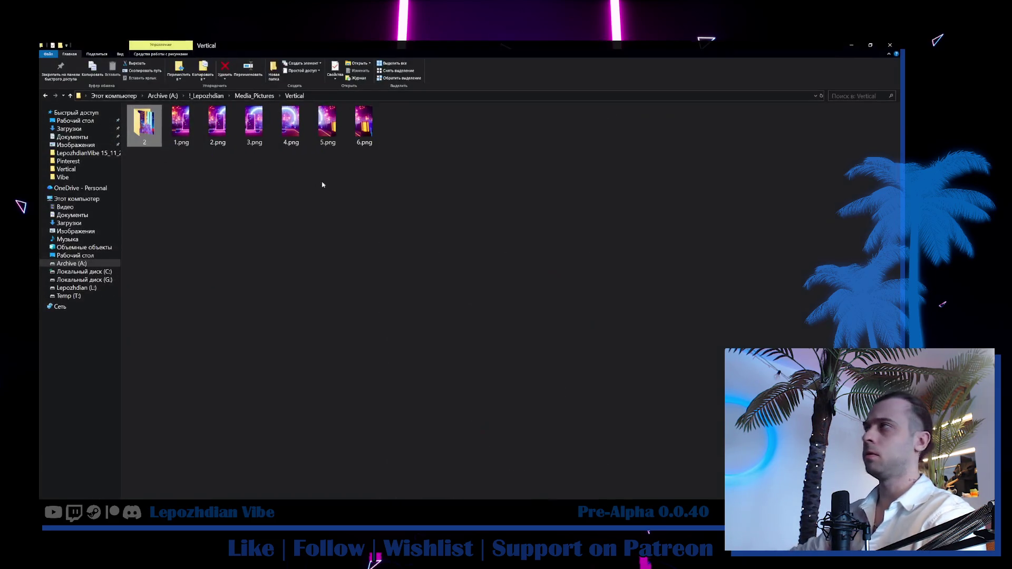
Switch from the Vertical folder back to the Obsidian 0.0.41 task note.
key(alt+Tab)
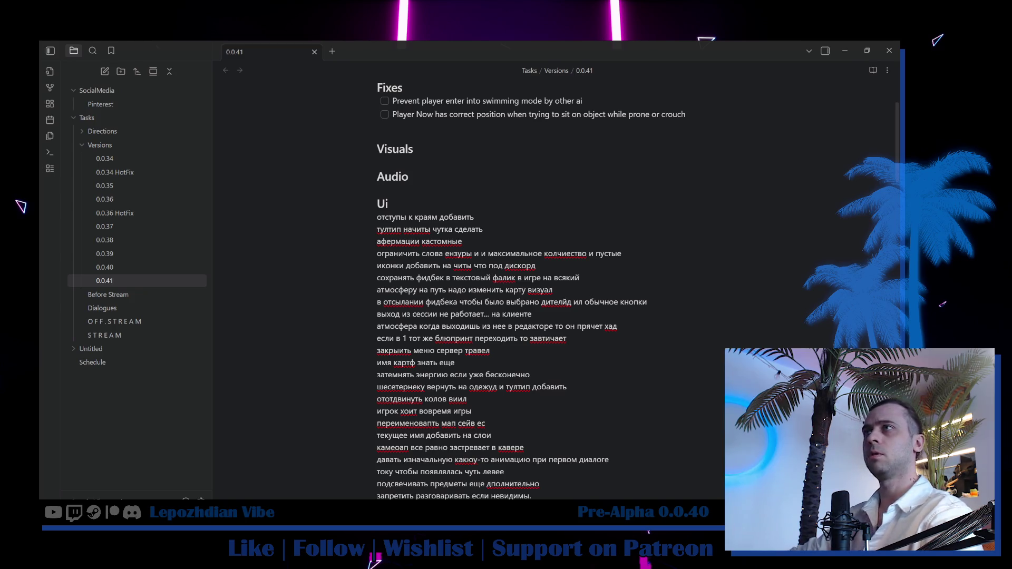
Cut 'имя картф знать еще' from the Ui list and paste it on a new line under the Ui heading.
key(alt+Tab)
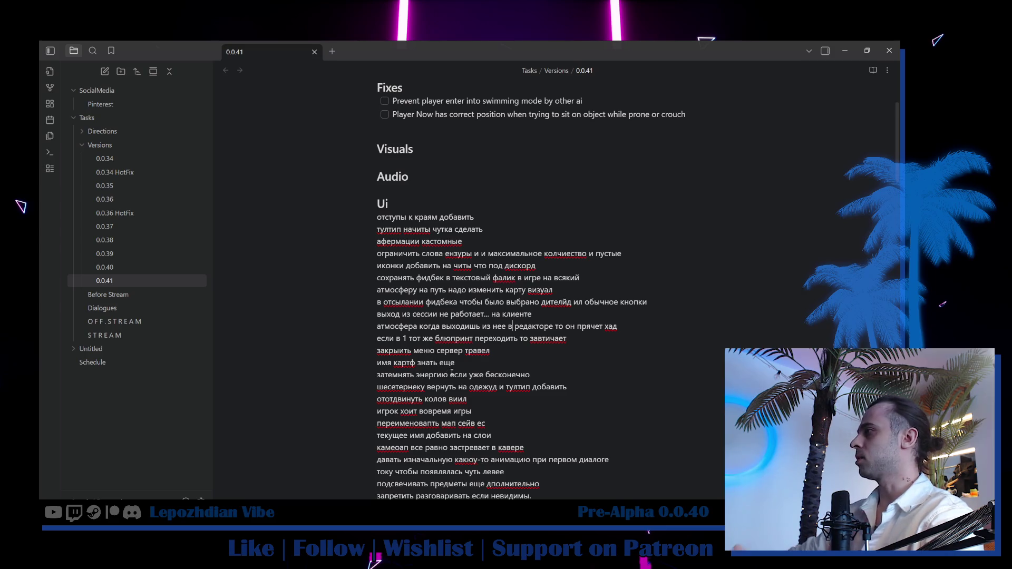
key(BackSpace)
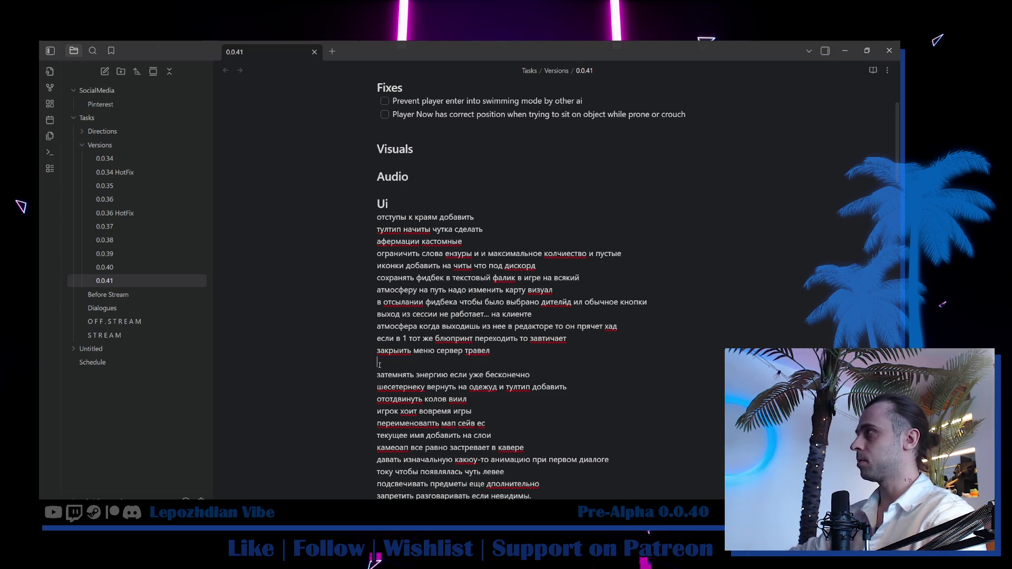
scroll(430, 340, up, 2)
click(414, 313)
key(Return)
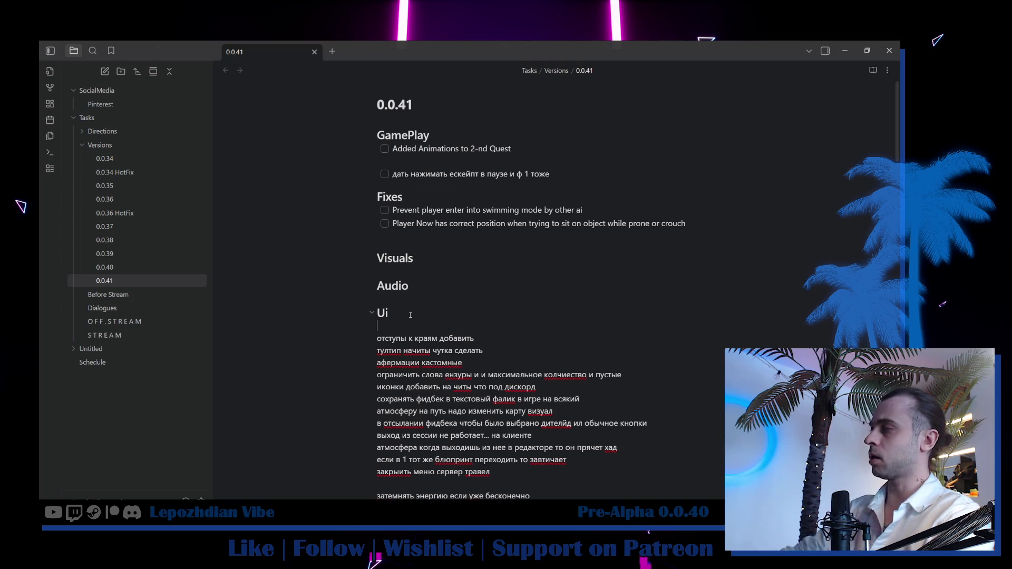
key(Return)
key(Return)
key(Up)
key(Up)
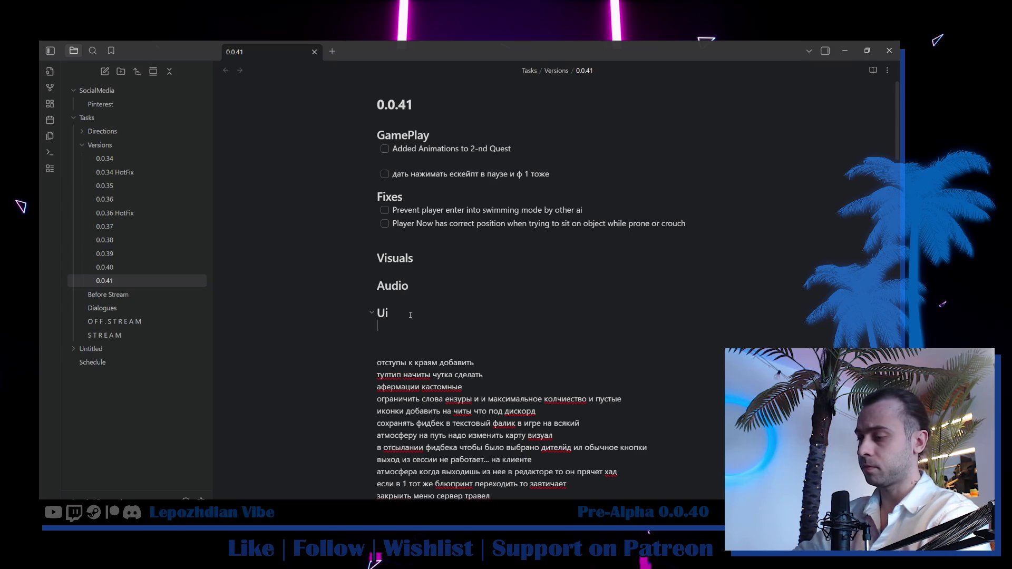
text(имя картф знать еще)
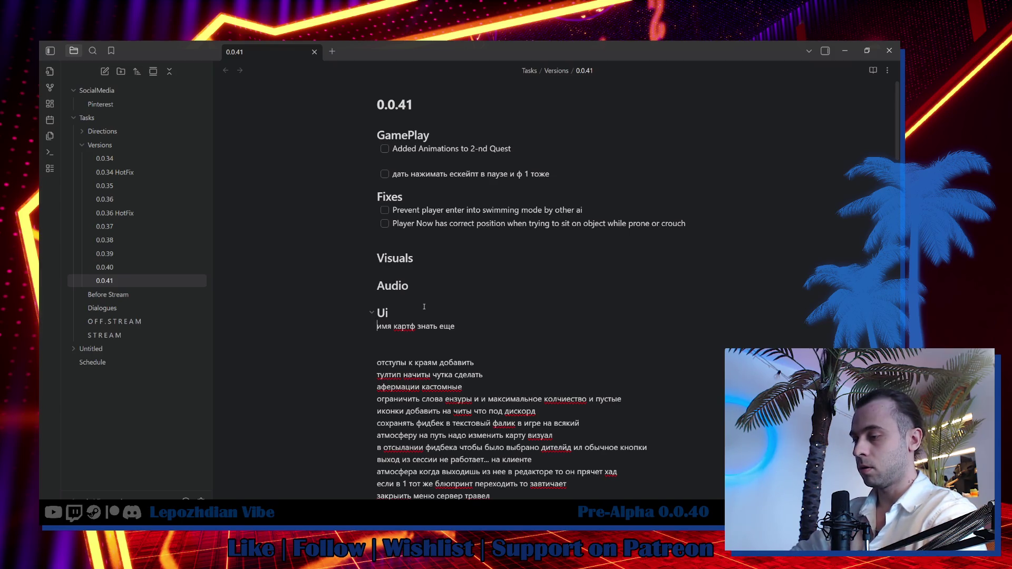
Rewrite the first Ui item as 'Show Current Level Name in session statistics'.
text(ыршщц Сгкку)
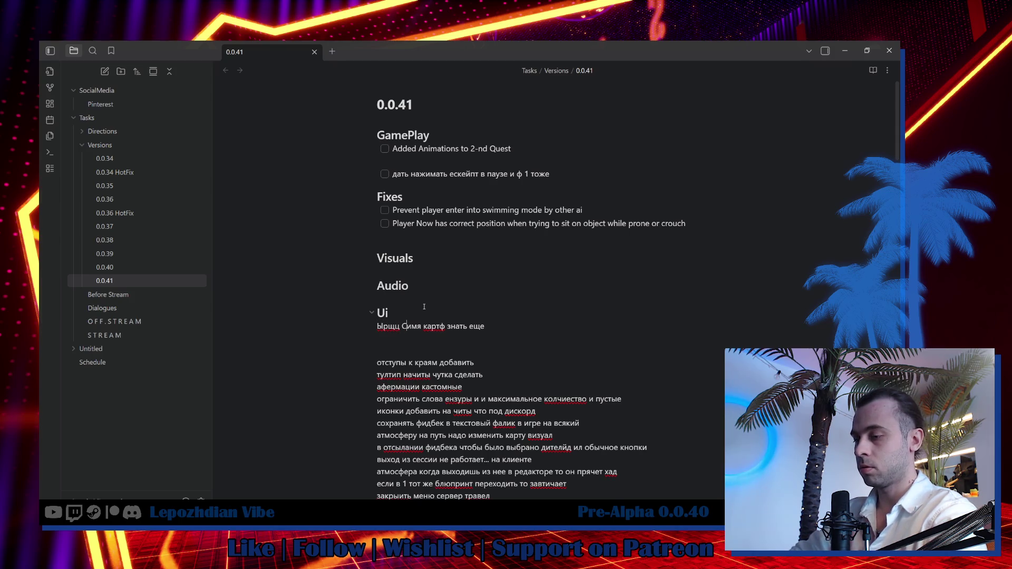
text(те )
text(Думуд)
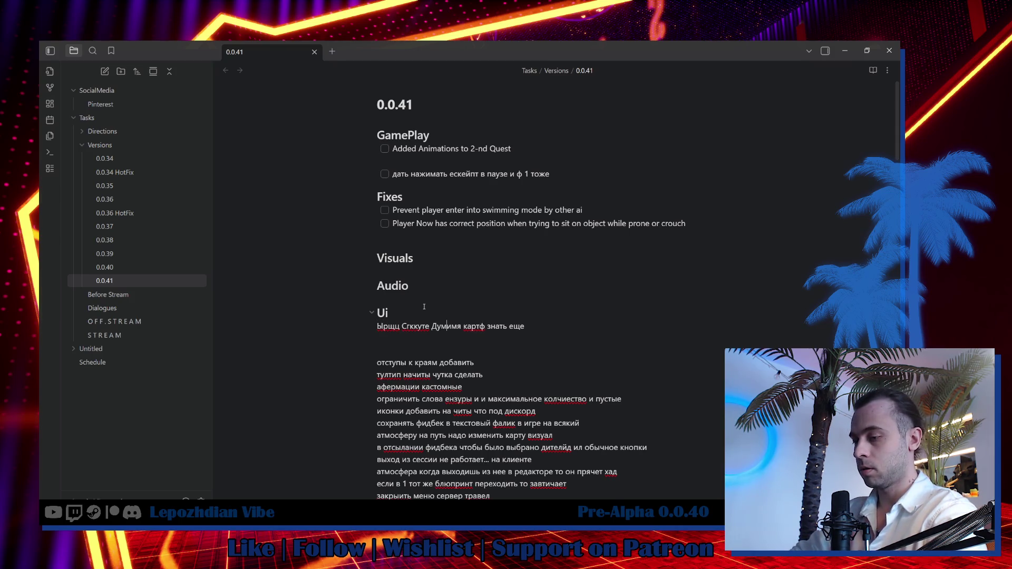
key(BackSpace)
key(BackSpace)
key(BackSpace)
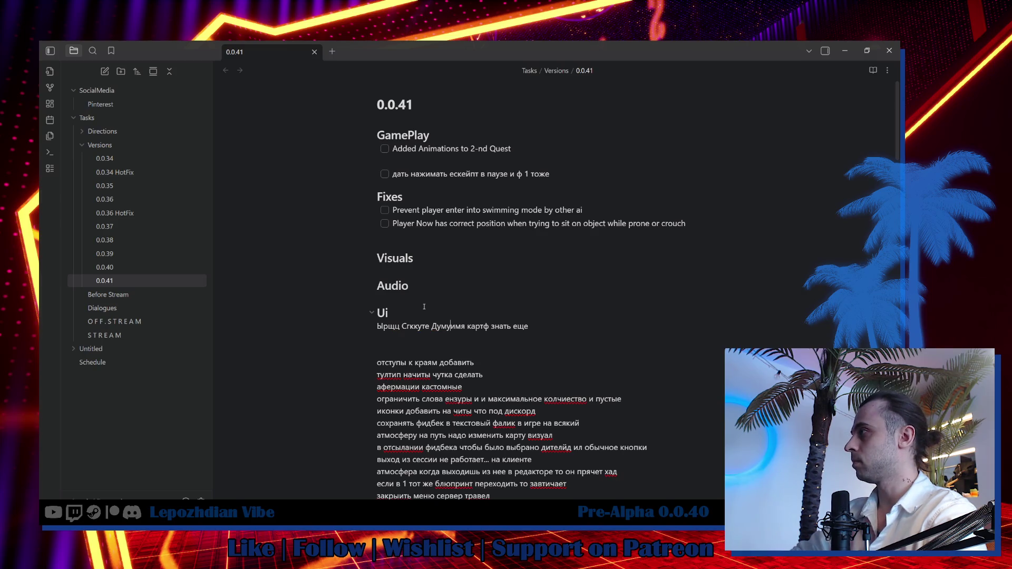
key(BackSpace)
key(BackSpace)
key(BackSpace)
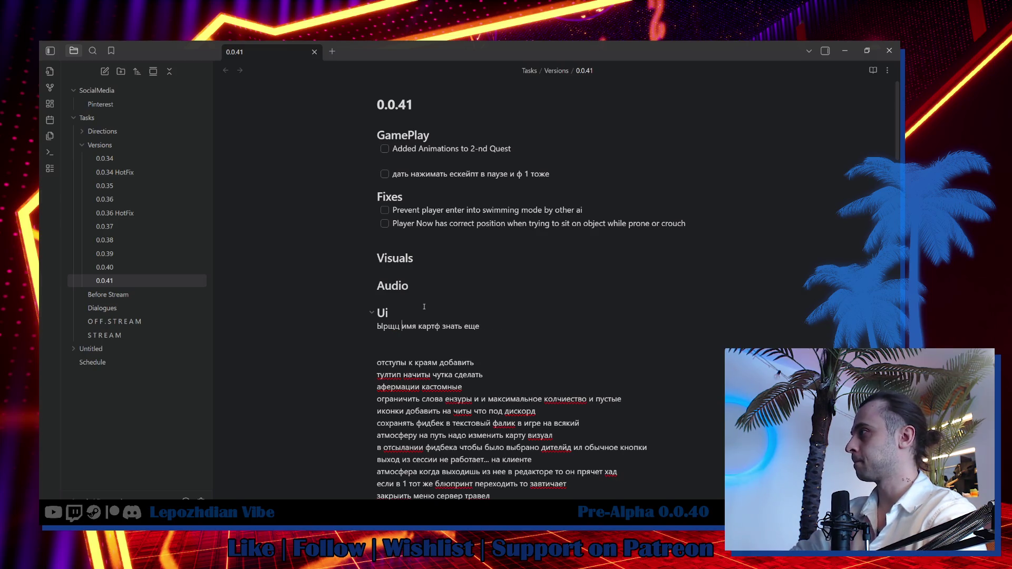
text(Show Current Level)
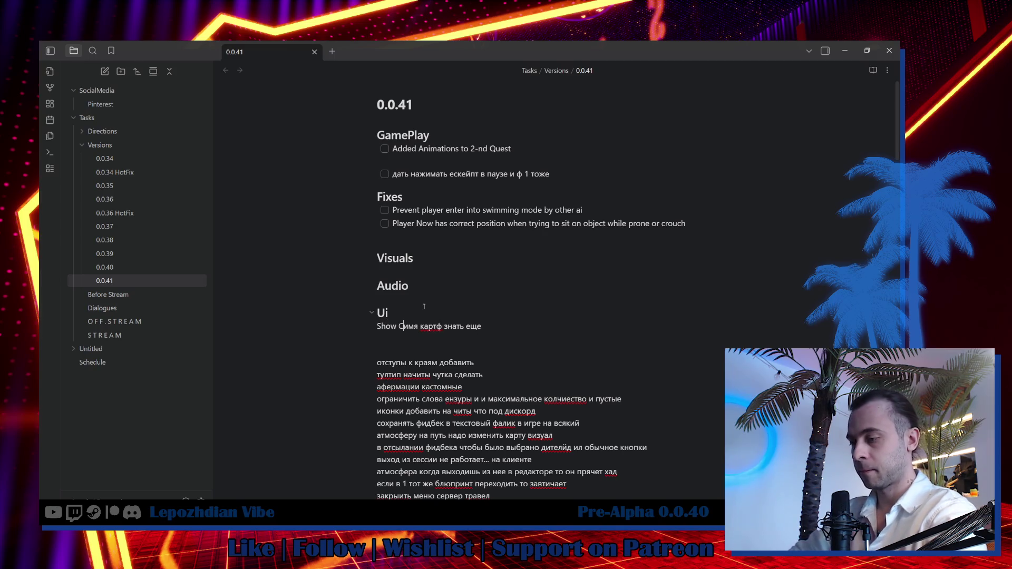
key(Return)
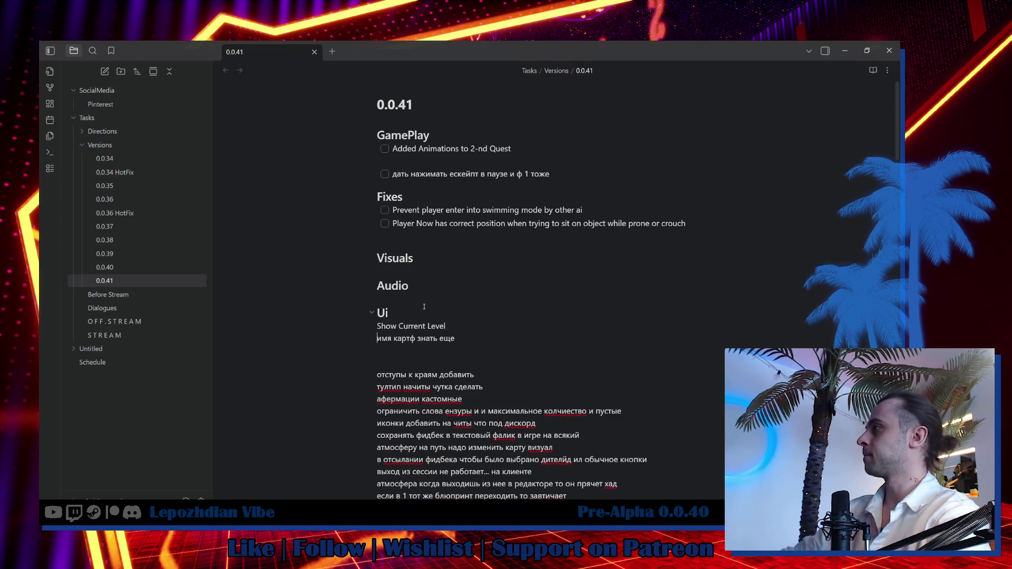
text(Nmae)
key(BackSpace)
key(BackSpace)
key(BackSpace)
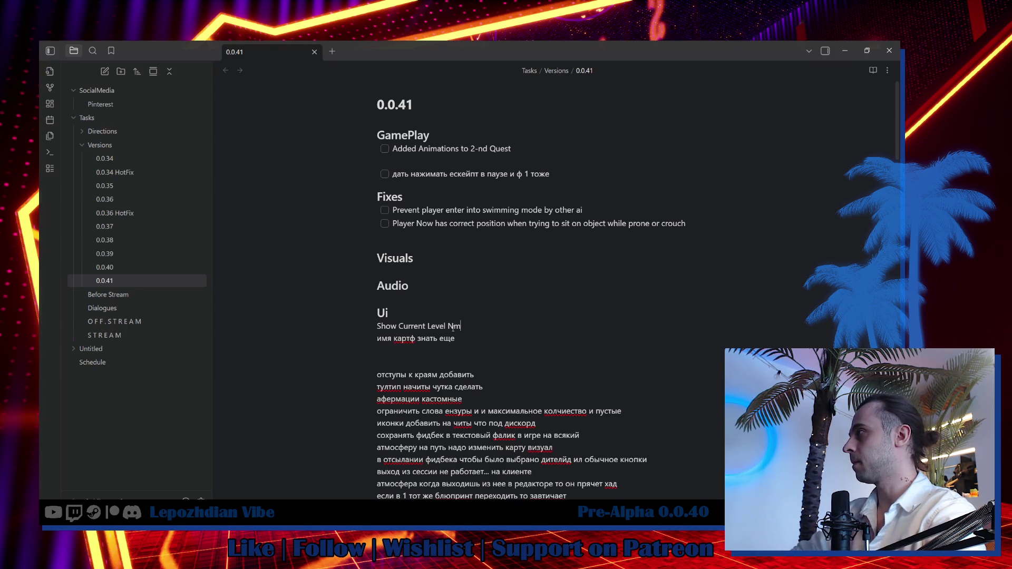
text(ame in session s)
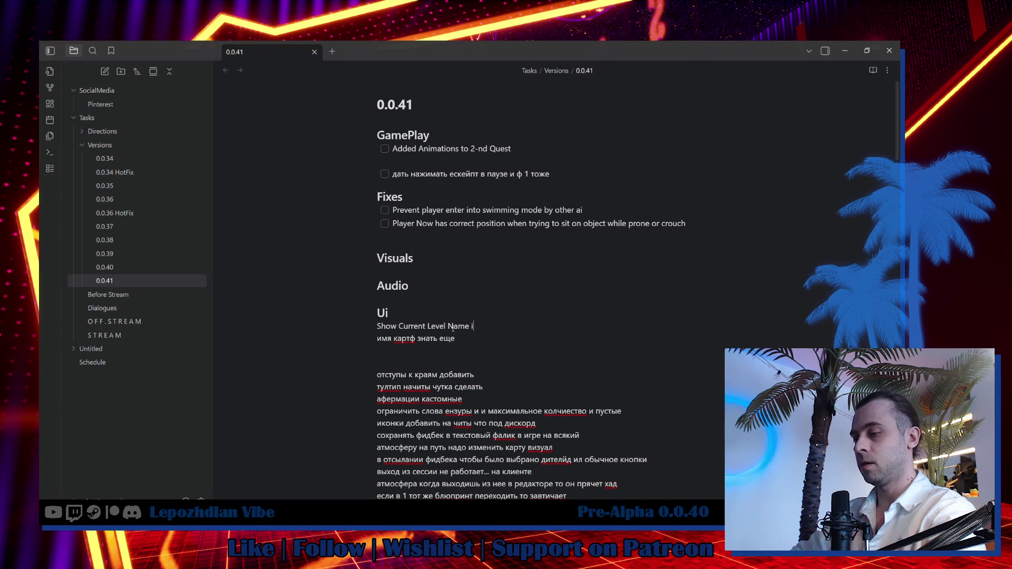
text(tatistics)
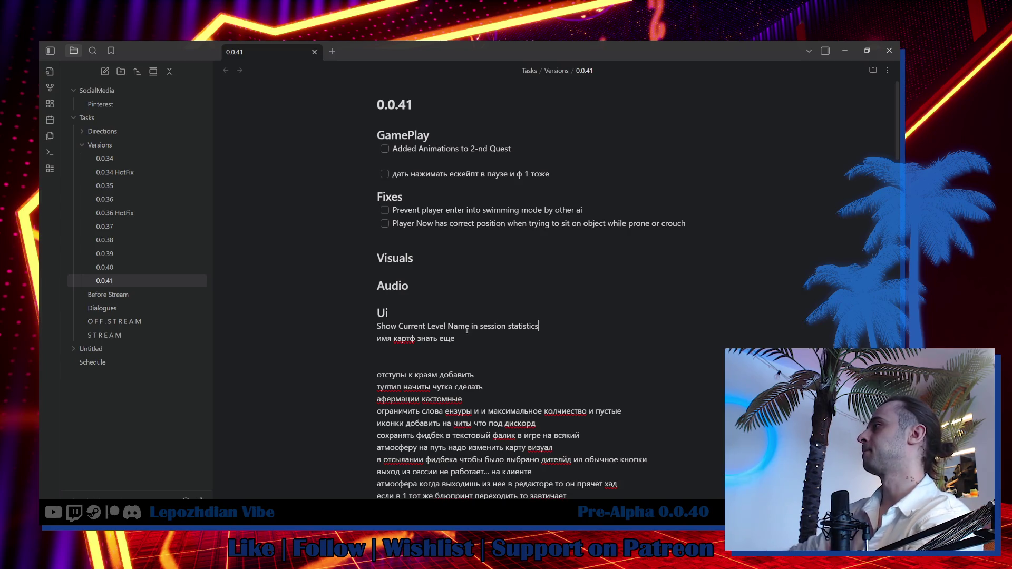
Delete the leftover Russian line and return to the VibeCity level in Unreal.
key(BackSpace)
key(BackSpace)
key(alt+Tab)
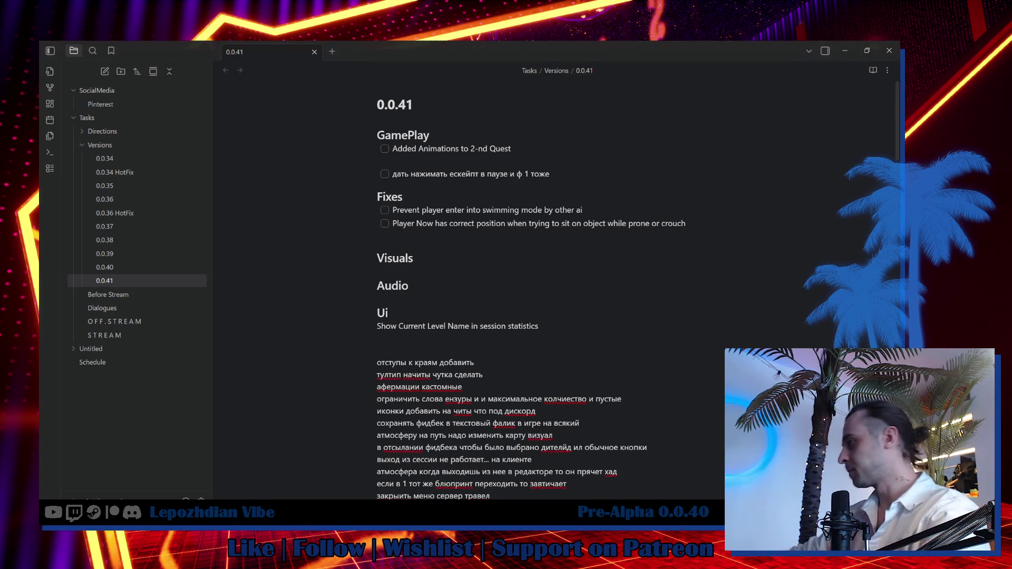
mouse_move(426, 353)
mouse_down()
mouse_move(316, 349)
mouse_move(427, 350)
mouse_up()
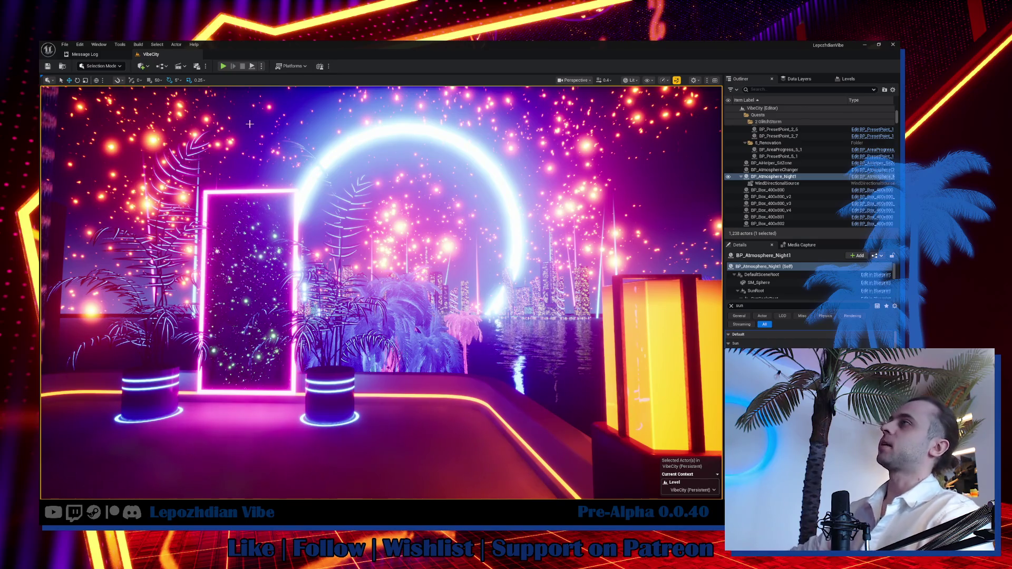
Try to play the level, then cancel to review the BP_GameInstance compile errors.
click(225, 66)
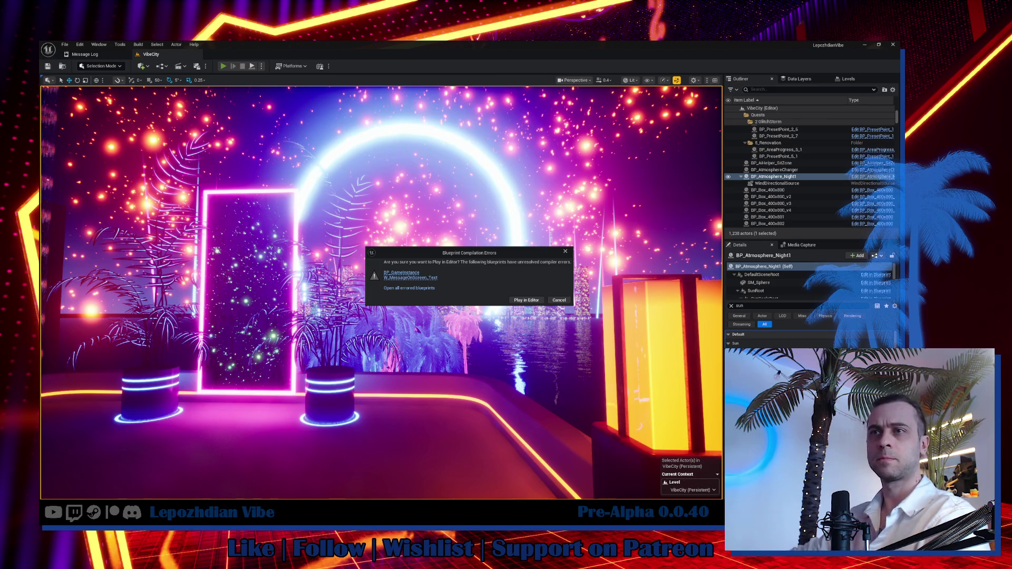
key(Escape)
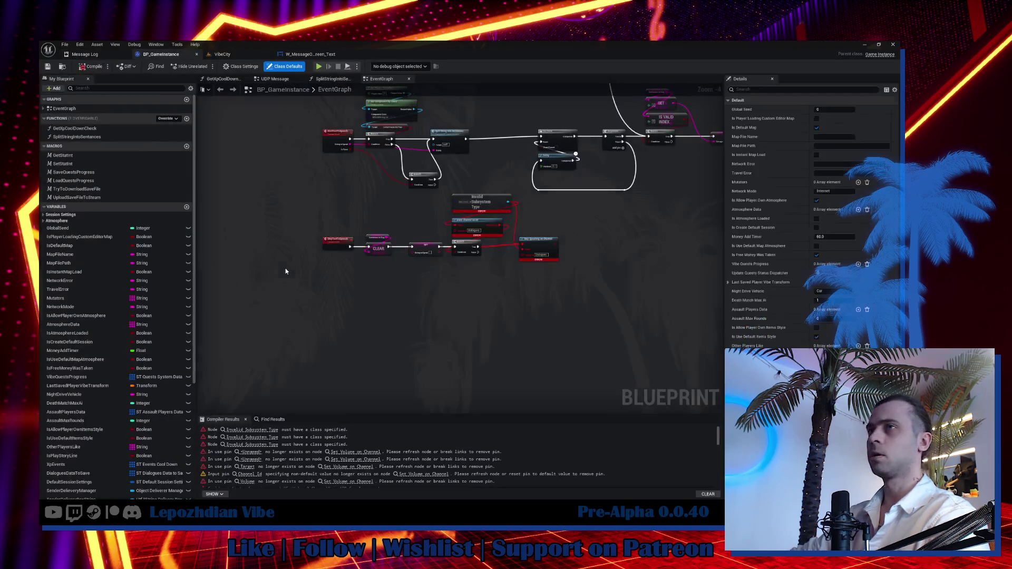
Remove the broken nodes from BP_GameInstance's graph, then open W_MessageOnScreen_Text's graph.
scroll(334, 326, down, 3)
mouse_move(305, 237)
mouse_down()
mouse_move(445, 362)
mouse_move(616, 331)
mouse_move(753, 337)
mouse_move(632, 355)
mouse_up()
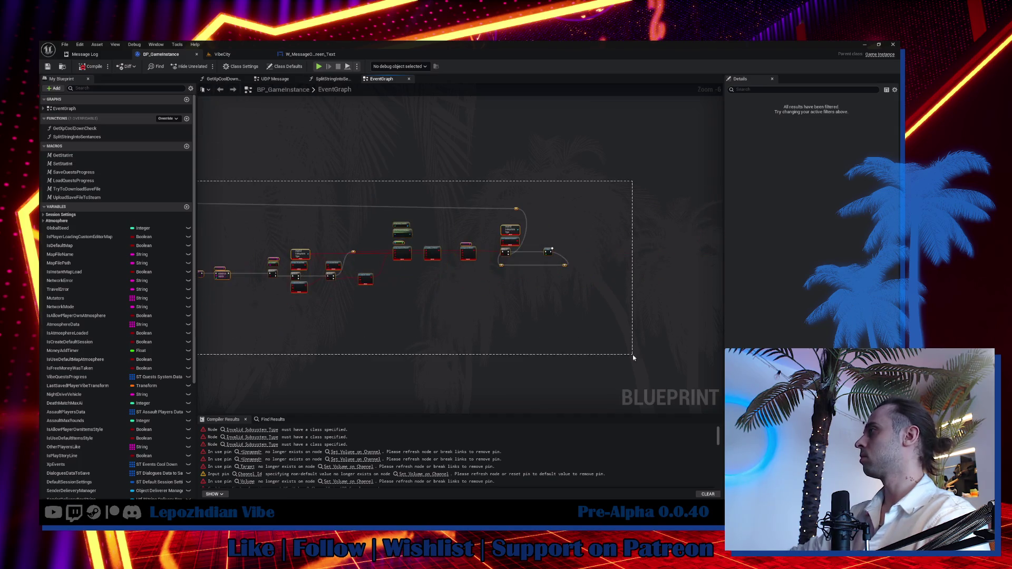
key(Delete)
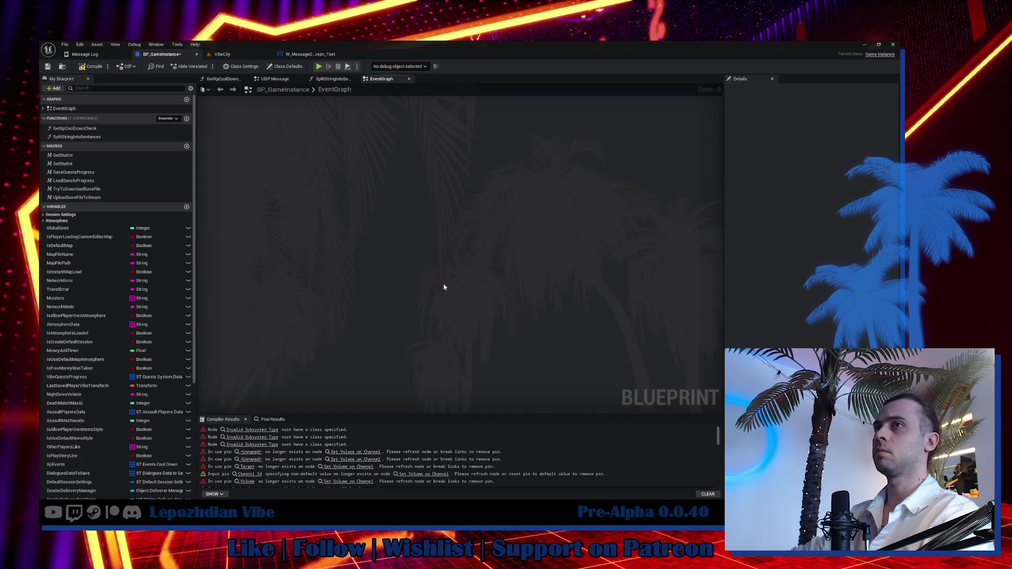
key(ctrl+v)
key(ctrl+v)
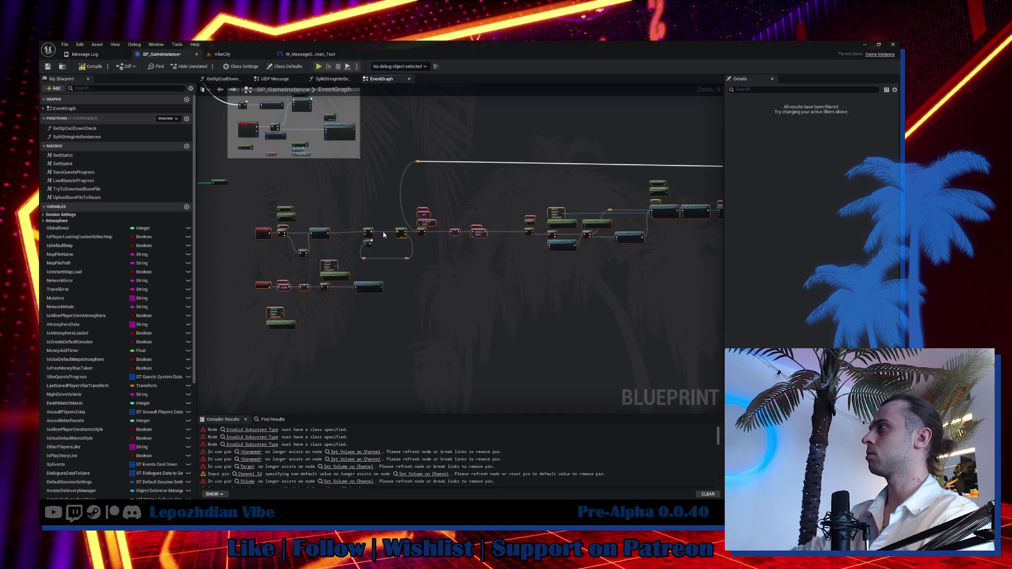
click(274, 315)
key(Delete)
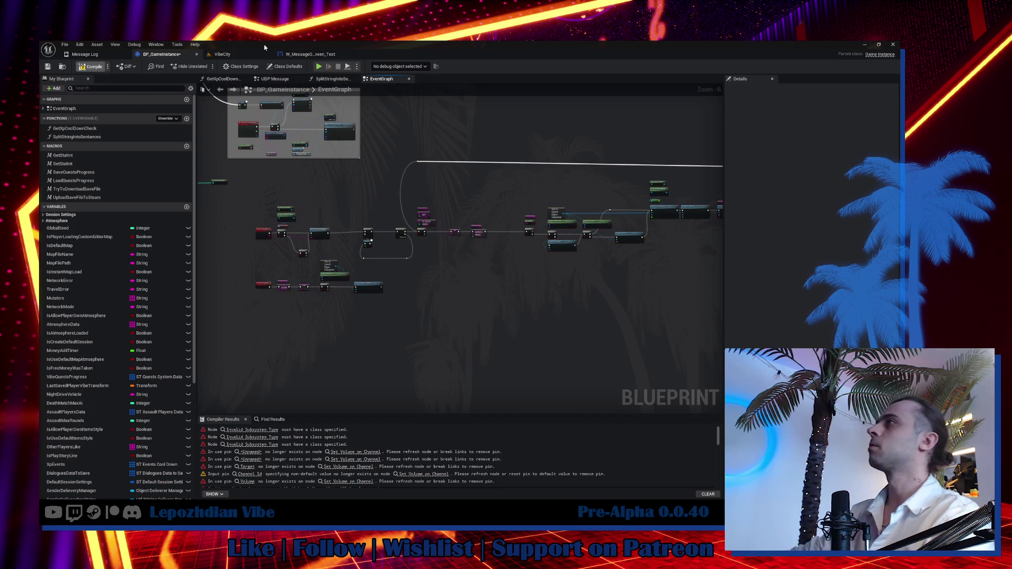
click(311, 54)
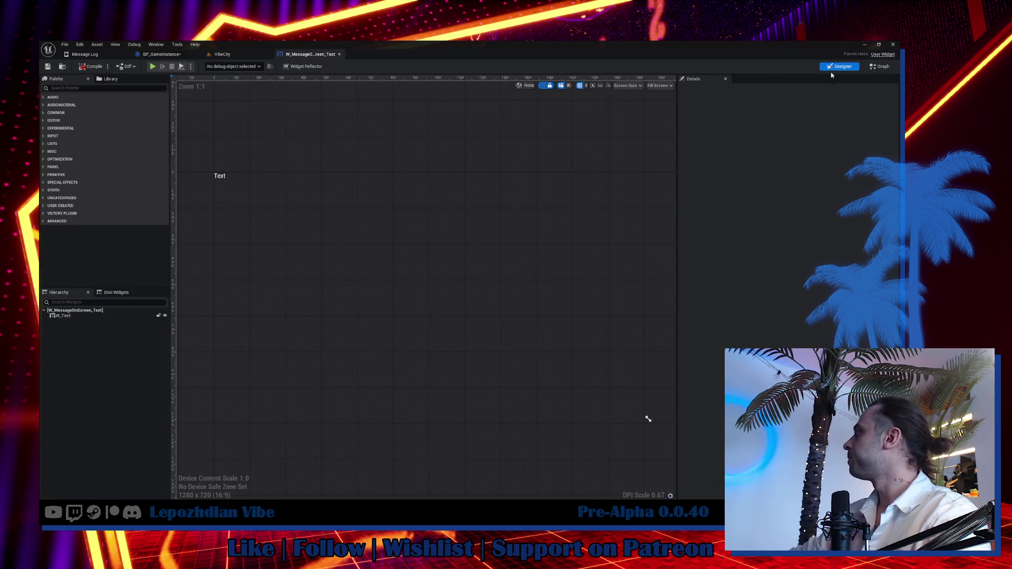
click(871, 69)
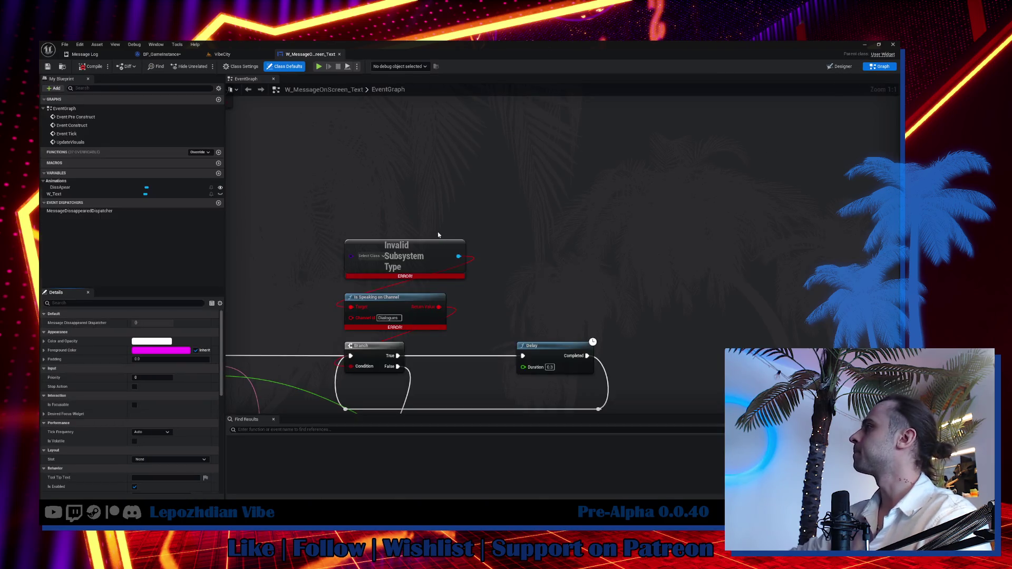
Paste working Is Speaking on Channel nodes into the Branch condition, delete the error nodes, return to VibeCity.
key(ctrl+v)
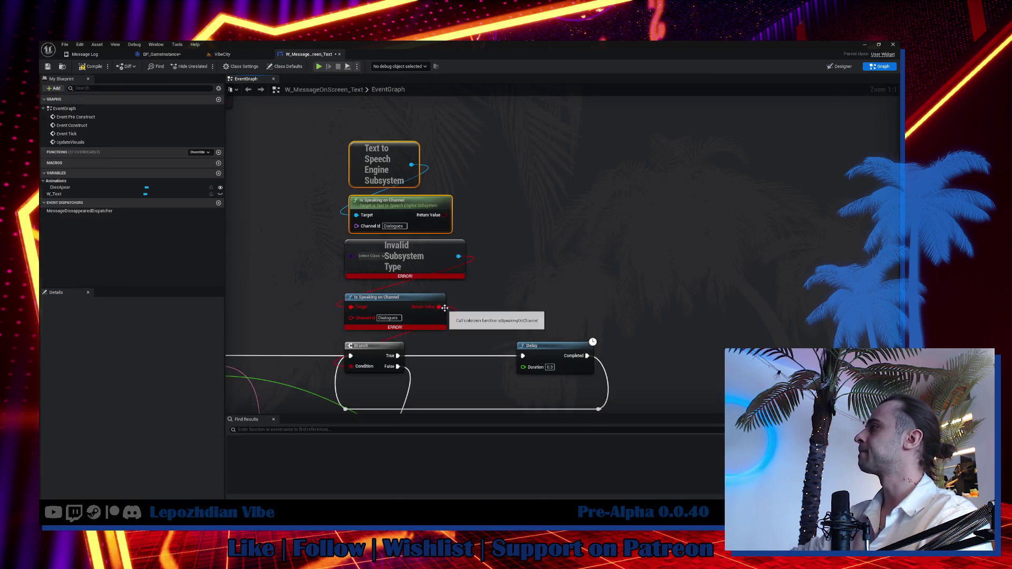
drag(439, 307, 444, 219)
drag(323, 264, 416, 332)
key(Delete)
mouse_move(323, 173)
mouse_down()
mouse_move(446, 225)
mouse_move(419, 322)
mouse_move(419, 312)
mouse_up()
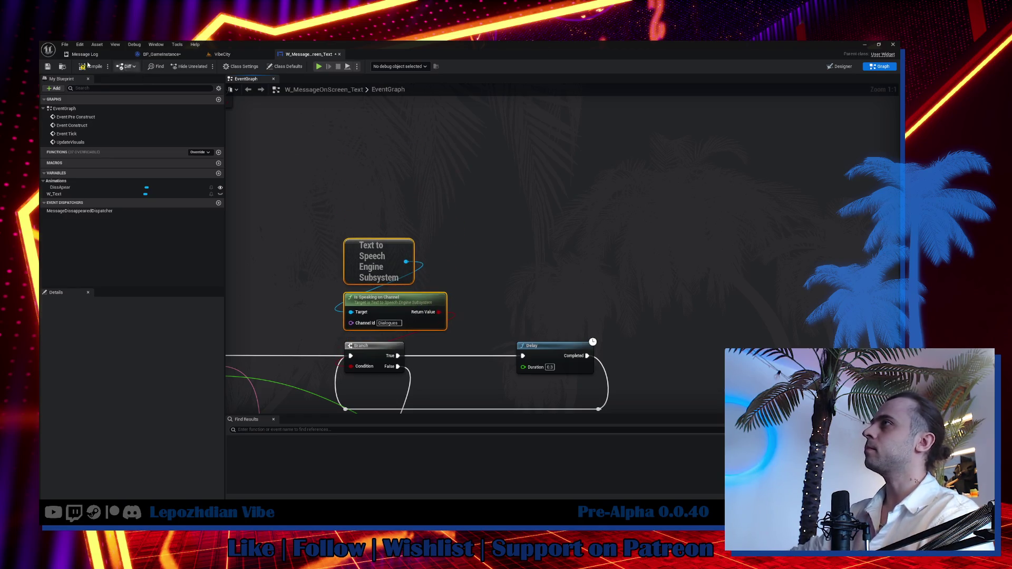
click(220, 54)
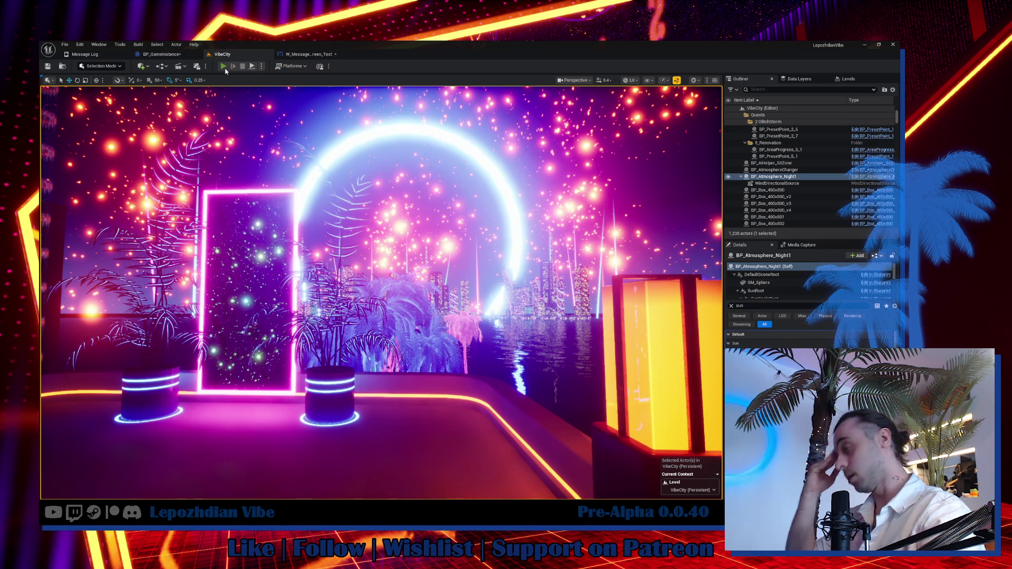
click(225, 69)
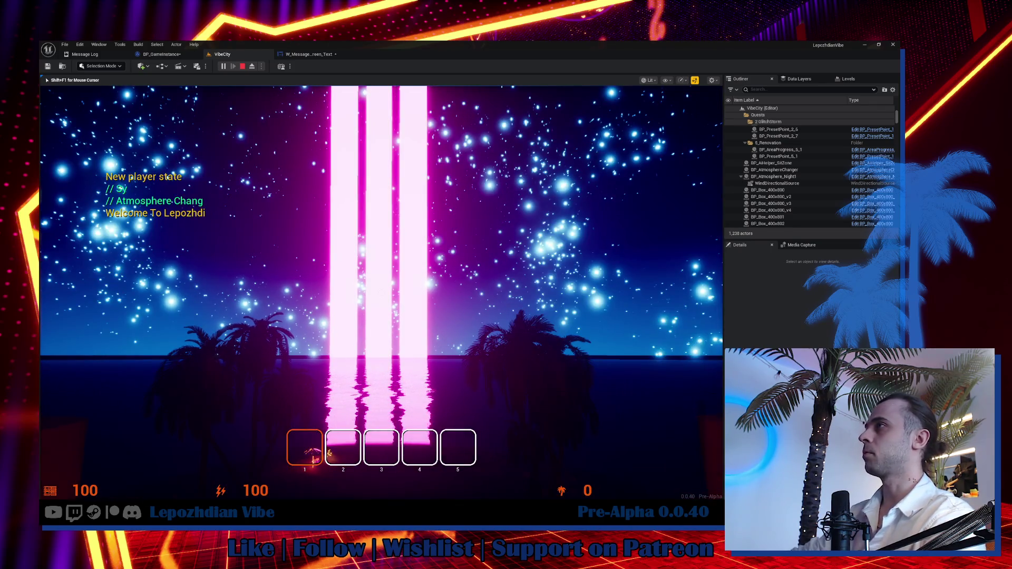
key(F1)
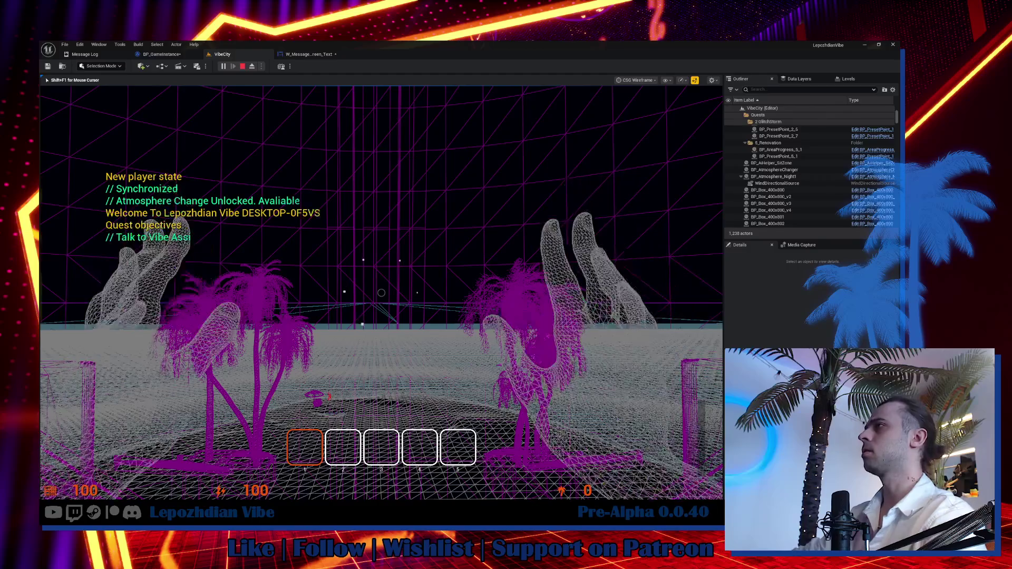
key(Tab)
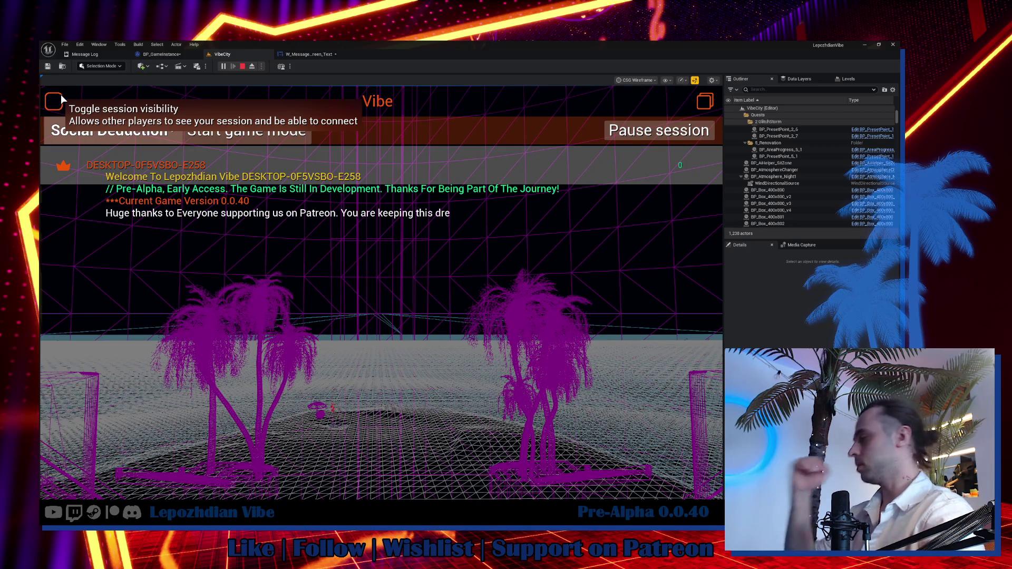
key(F3)
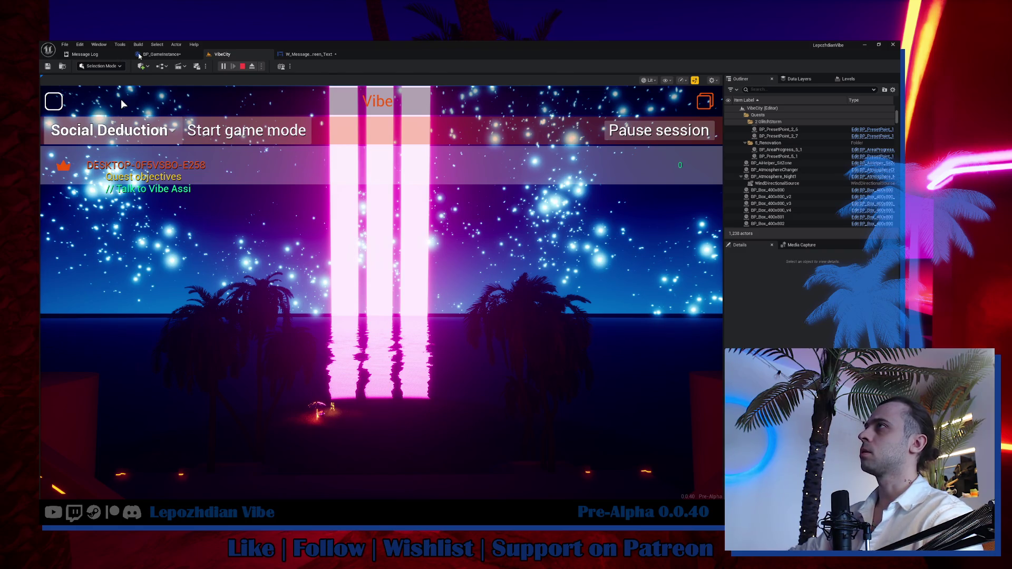
click(107, 56)
click(222, 55)
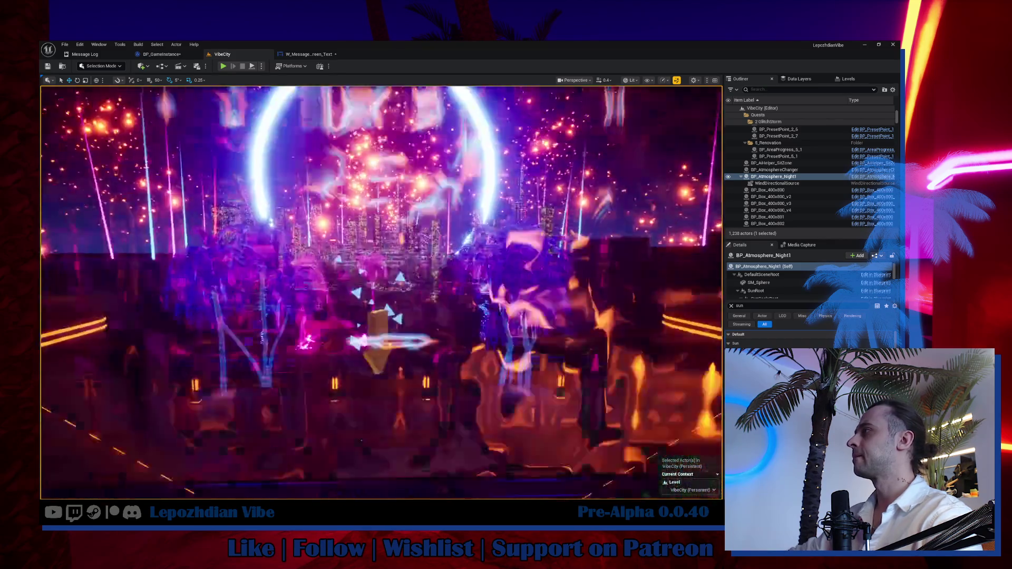
In the Content Drawer, search the LepozhdianVibe Ui folder for 'statistics'.
key(ctrl+space)
scroll(88, 374, up, 5)
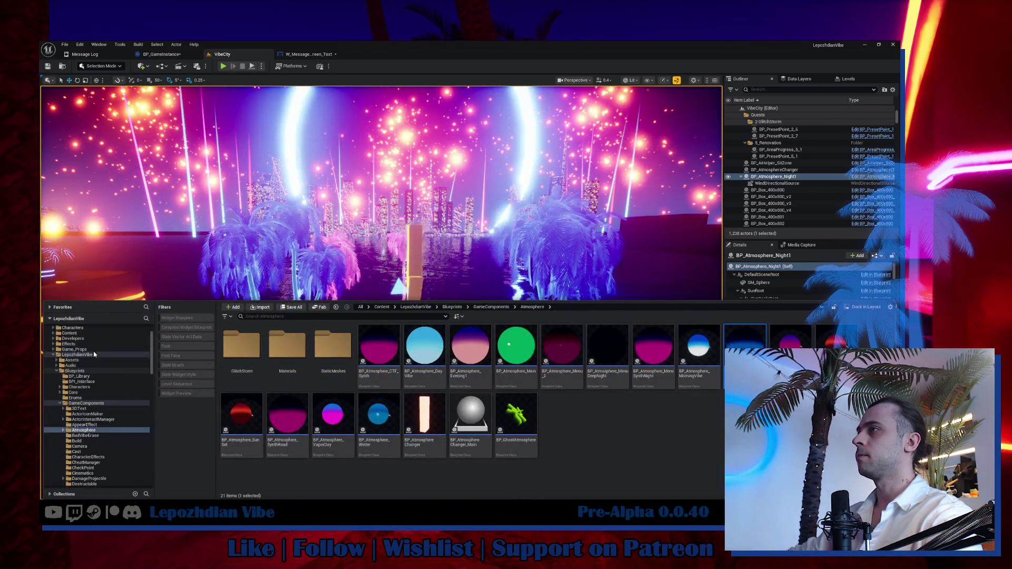
click(57, 403)
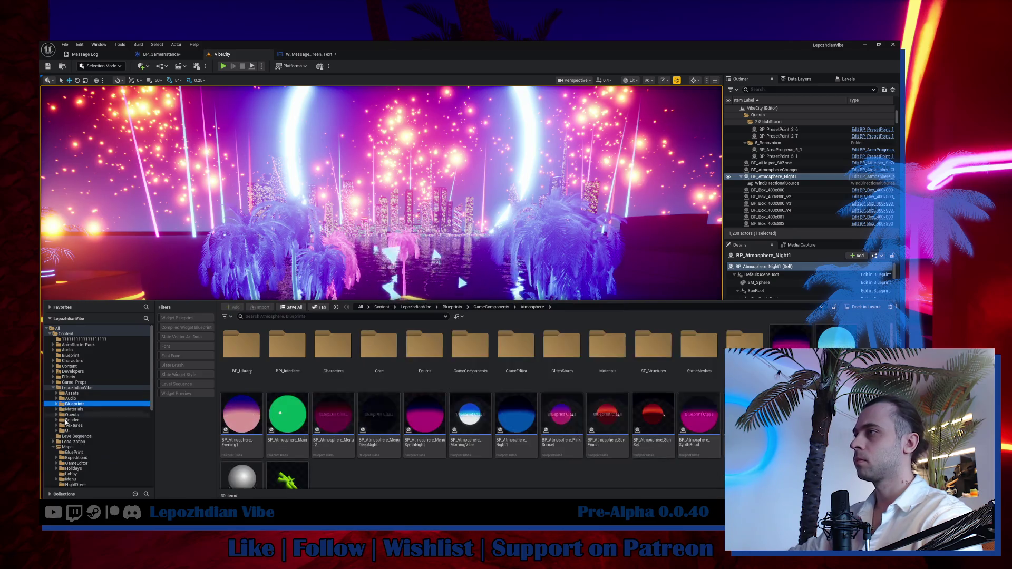
click(66, 431)
click(272, 316)
text(s)
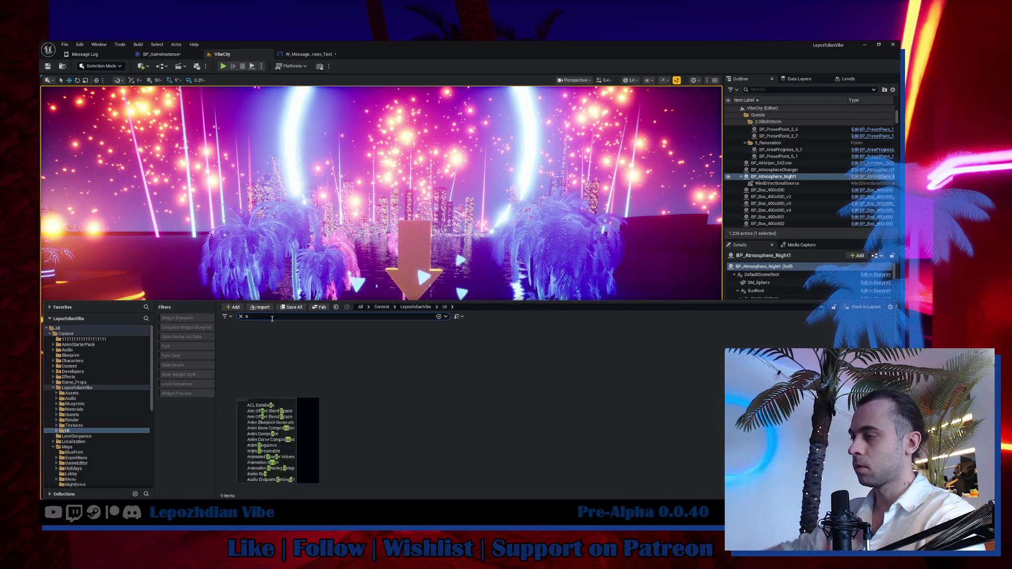
text(tatistics)
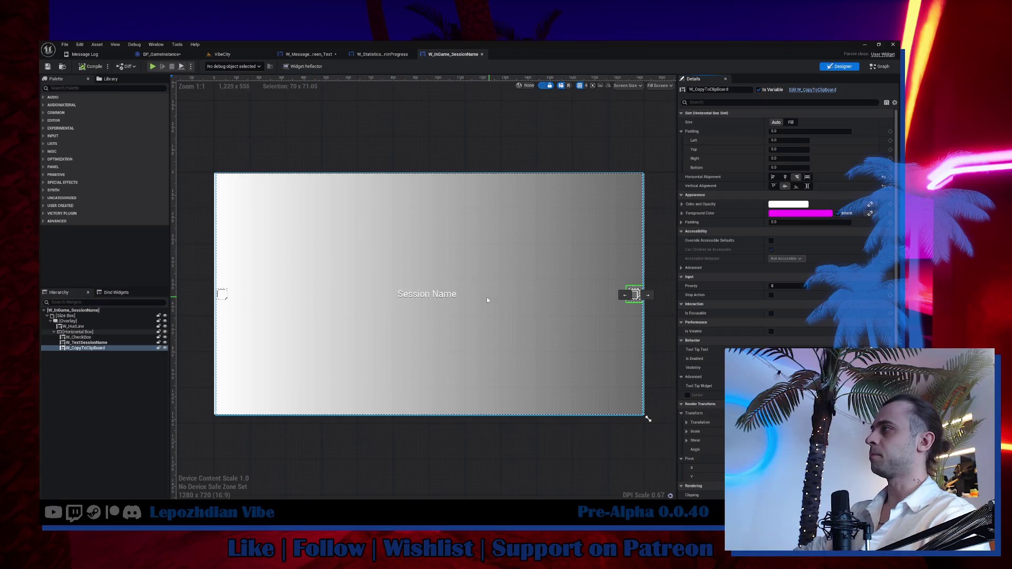
Duplicate W_TextSessionName, set the copy to Auto size, then delete it and open the Graph.
click(441, 296)
click(103, 377)
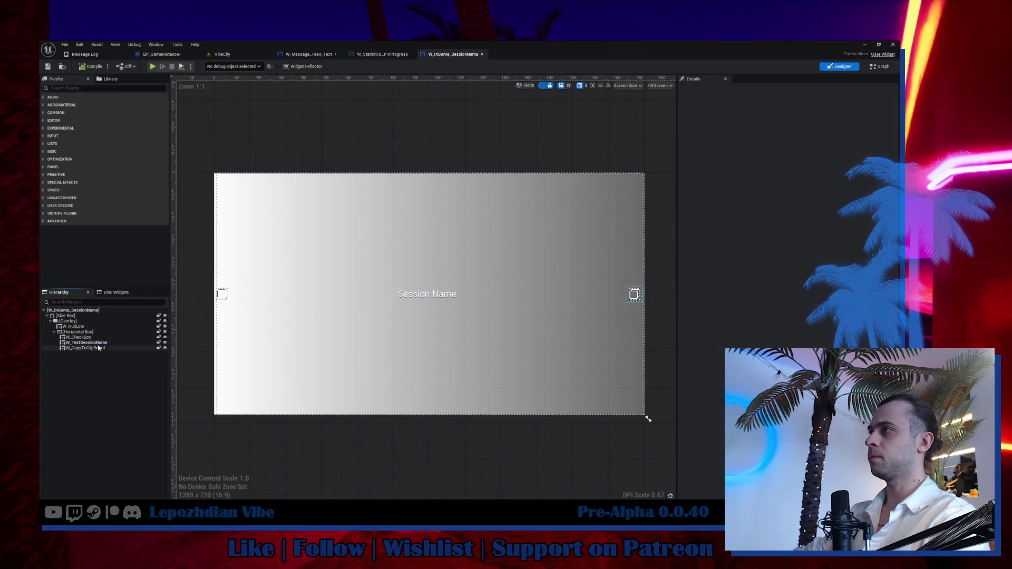
click(100, 343)
key(ctrl+d)
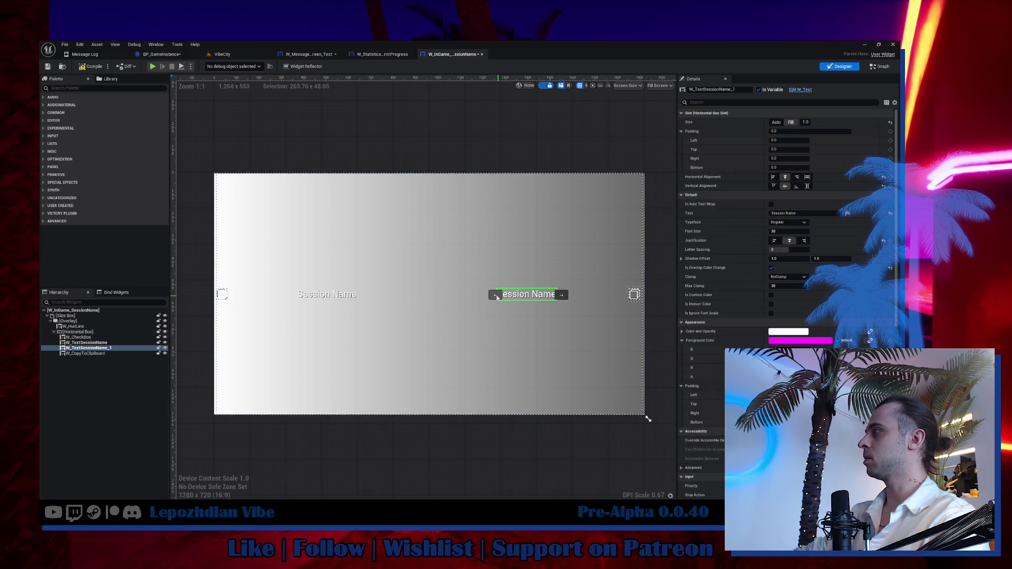
click(776, 124)
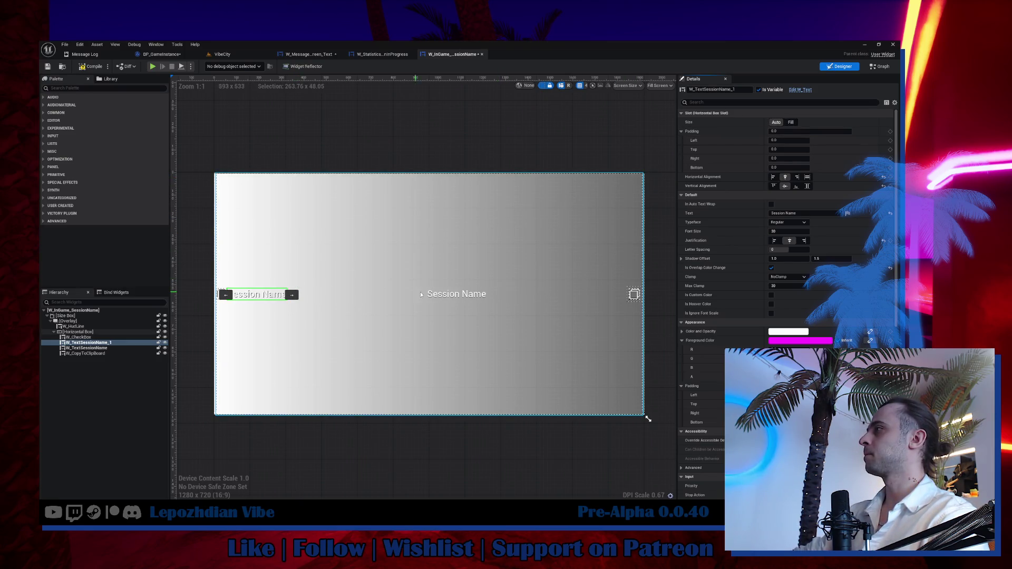
drag(290, 332, 295, 321)
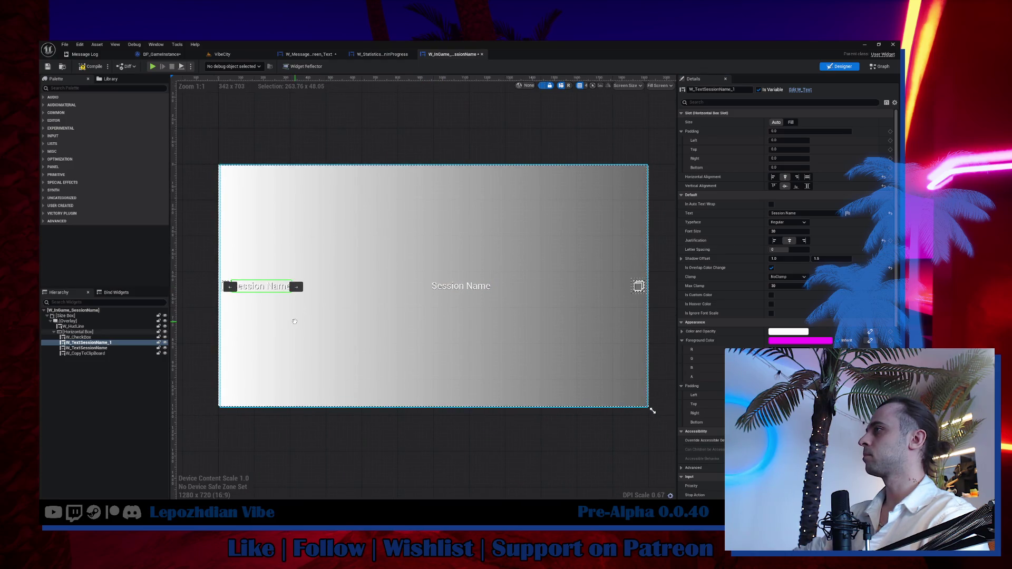
key(Delete)
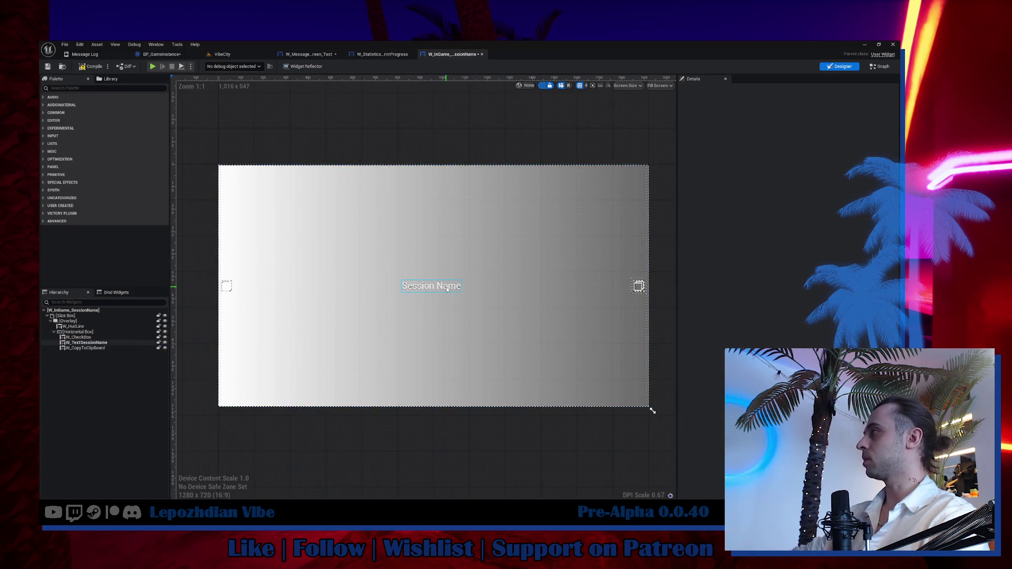
click(431, 286)
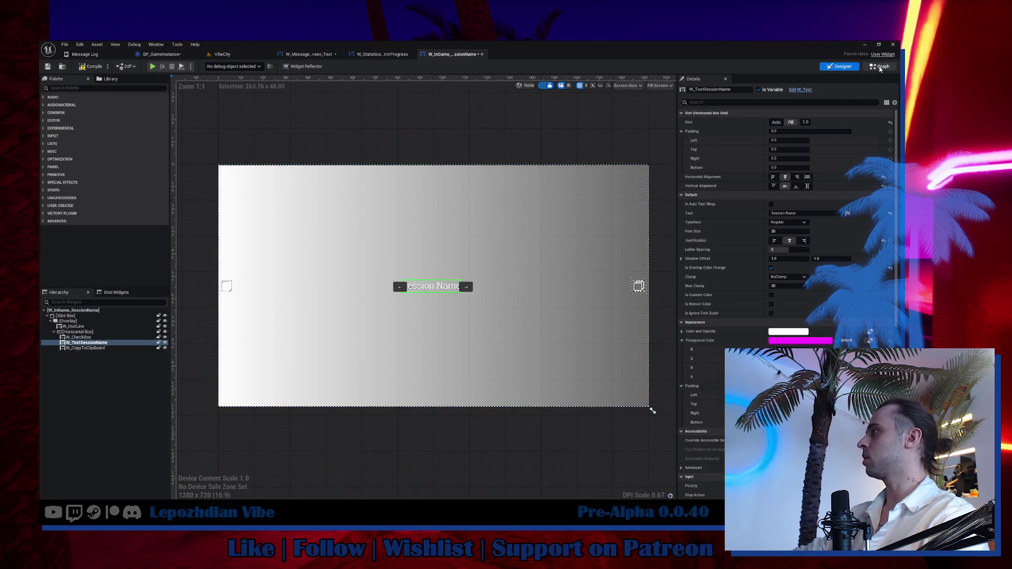
click(880, 67)
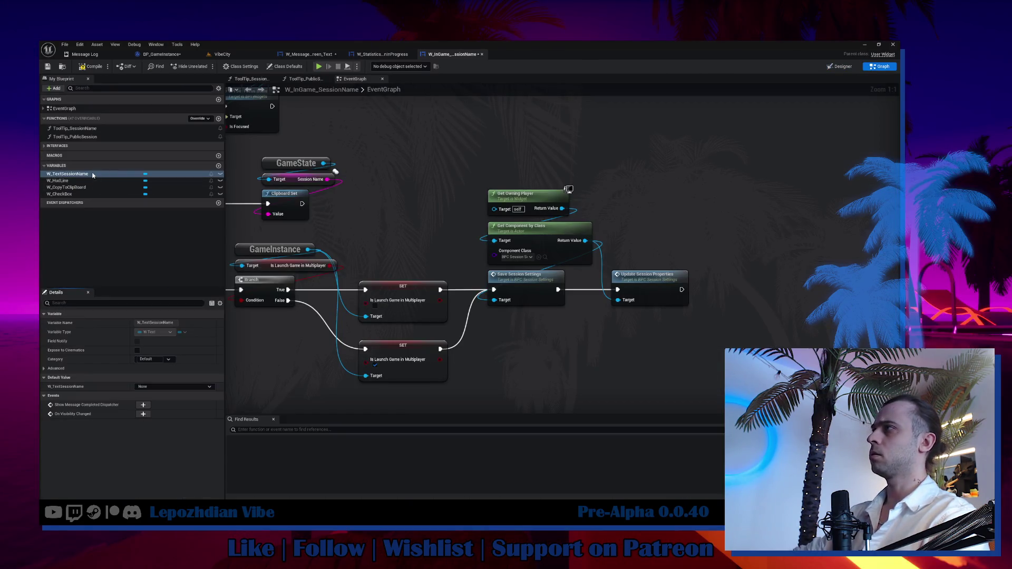
Find references to W_TextSessionName by name and step through its two getter results.
right_click(93, 175)
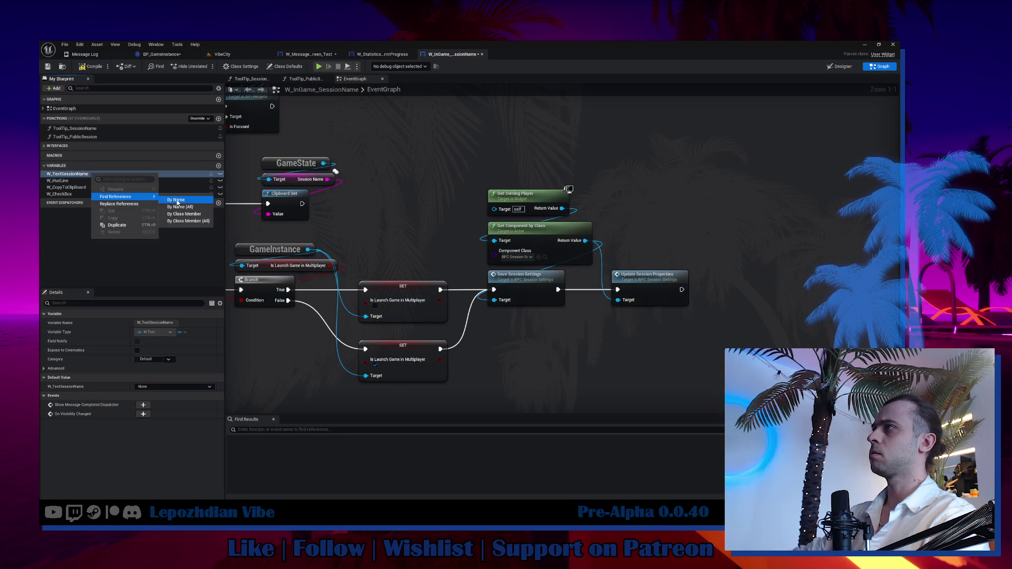
click(177, 200)
click(287, 450)
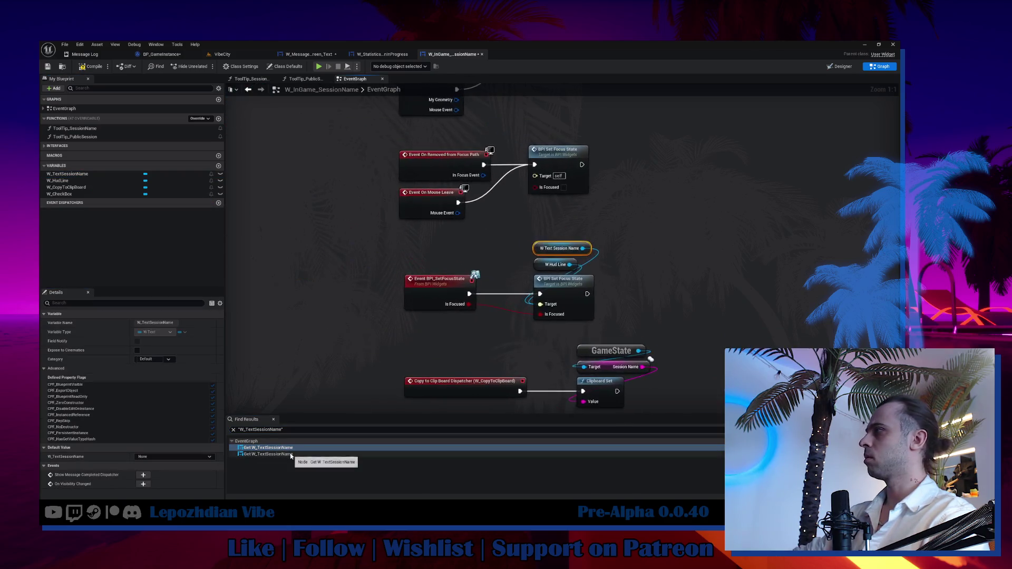
click(291, 454)
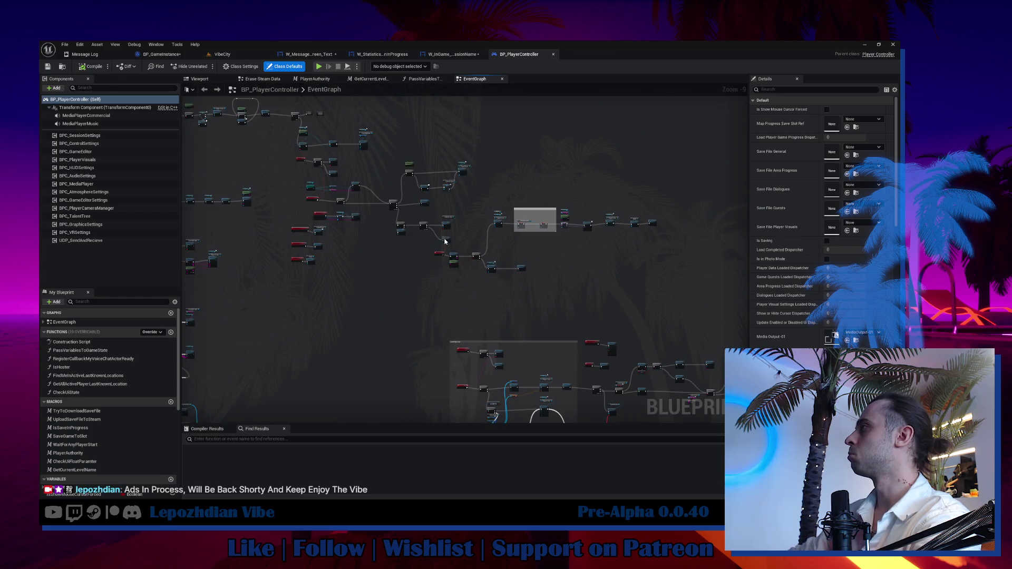
Survey the BP_PlayerController EventGraph's player visuals, authority, level name and GameState node clusters.
scroll(444, 241, up, 10)
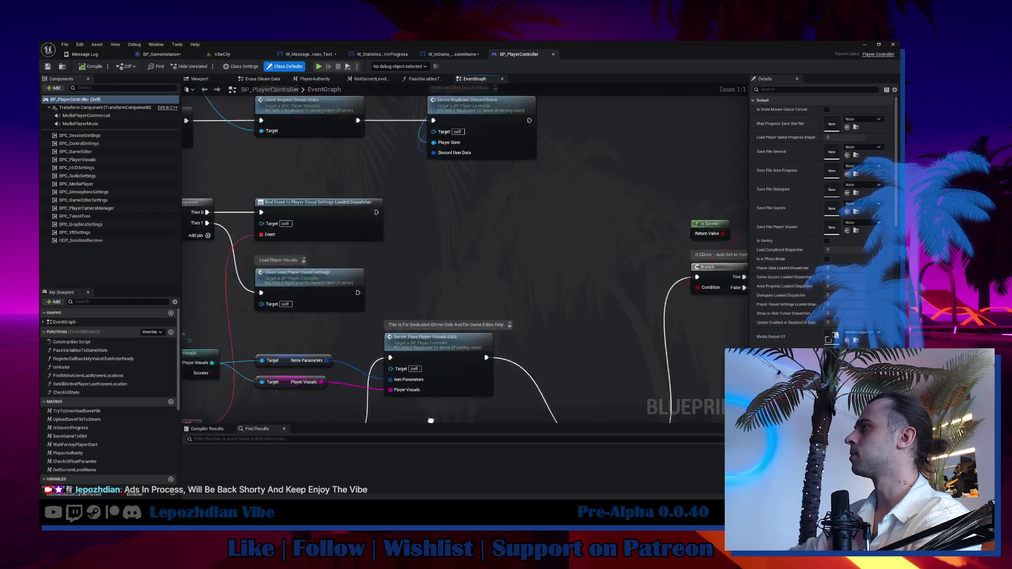
drag(431, 421, 467, 421)
scroll(548, 243, down, 7)
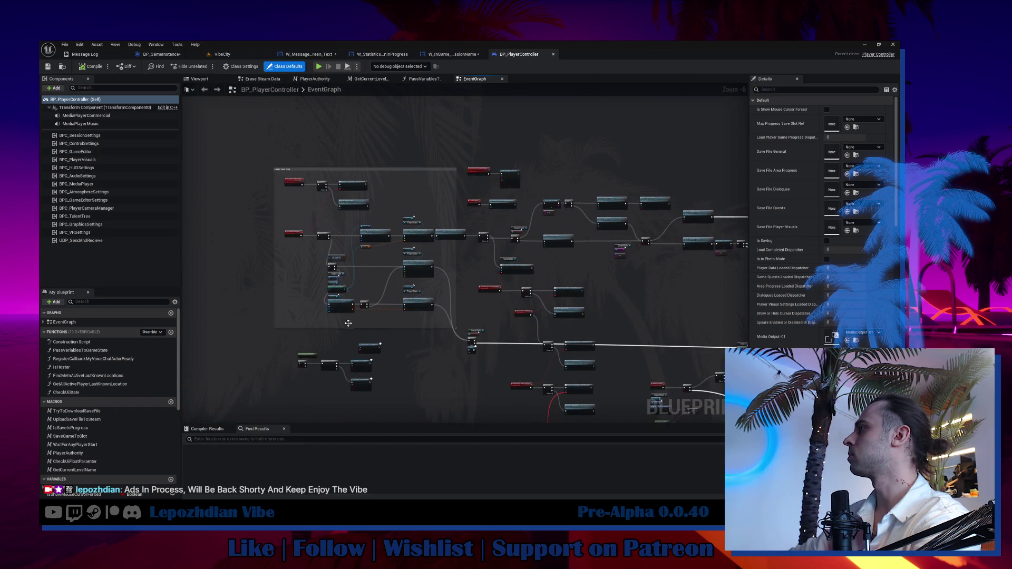
scroll(424, 305, up, 1)
mouse_move(474, 305)
mouse_down()
mouse_move(424, 304)
mouse_move(595, 293)
mouse_up()
scroll(501, 217, up, 4)
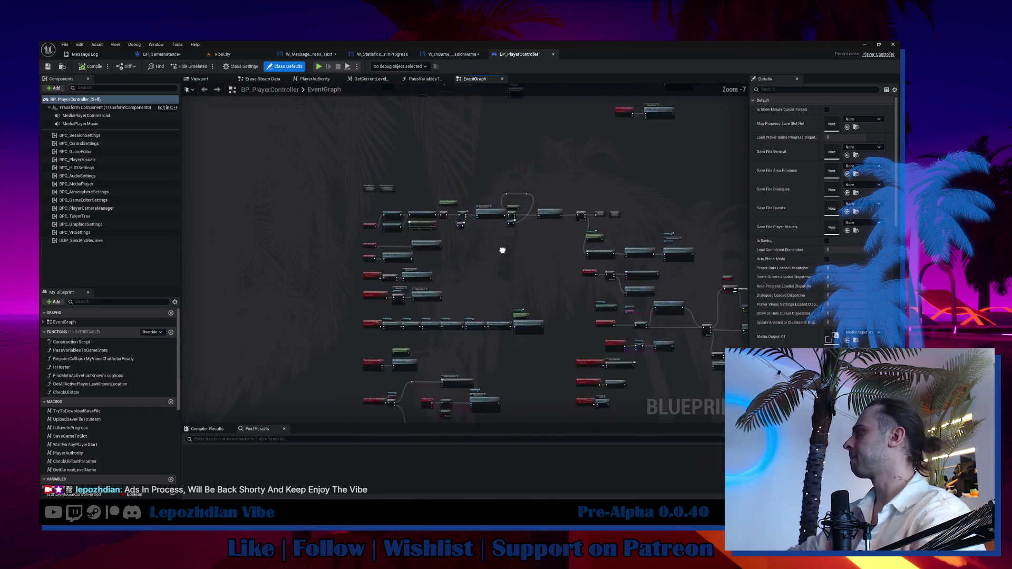
drag(548, 340, 337, 137)
drag(474, 316, 424, 177)
drag(464, 237, 211, 194)
mouse_move(457, 274)
mouse_down()
mouse_move(343, 106)
mouse_move(188, 145)
mouse_move(200, 156)
mouse_up()
mouse_move(654, 174)
mouse_down()
mouse_move(379, 184)
mouse_move(311, 207)
mouse_up()
scroll(575, 312, down, 3)
mouse_move(575, 312)
mouse_down()
mouse_move(339, 142)
mouse_move(338, 222)
mouse_up()
drag(580, 369, 343, 174)
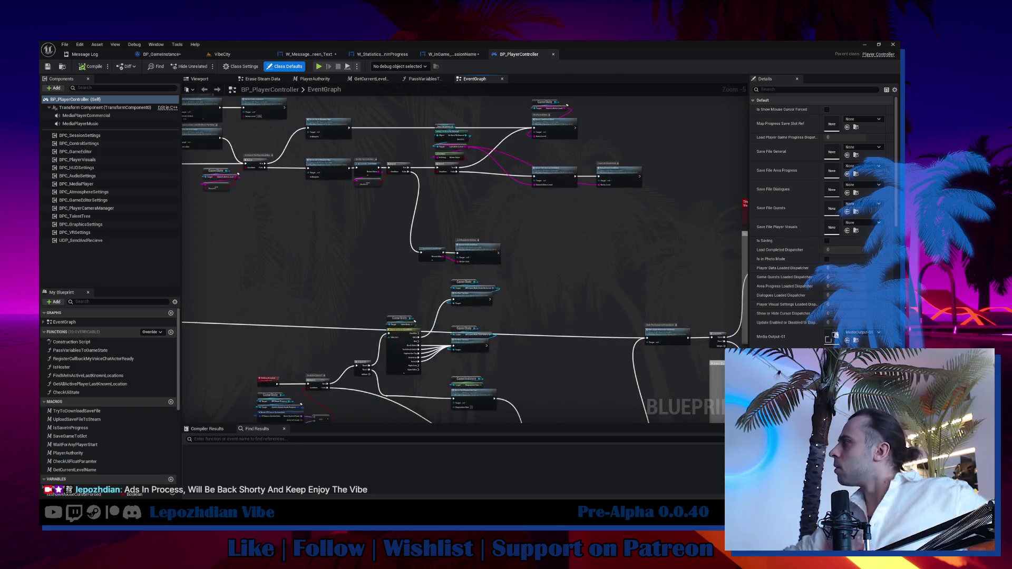
mouse_move(538, 275)
mouse_down()
mouse_move(204, 156)
mouse_move(183, 160)
mouse_up()
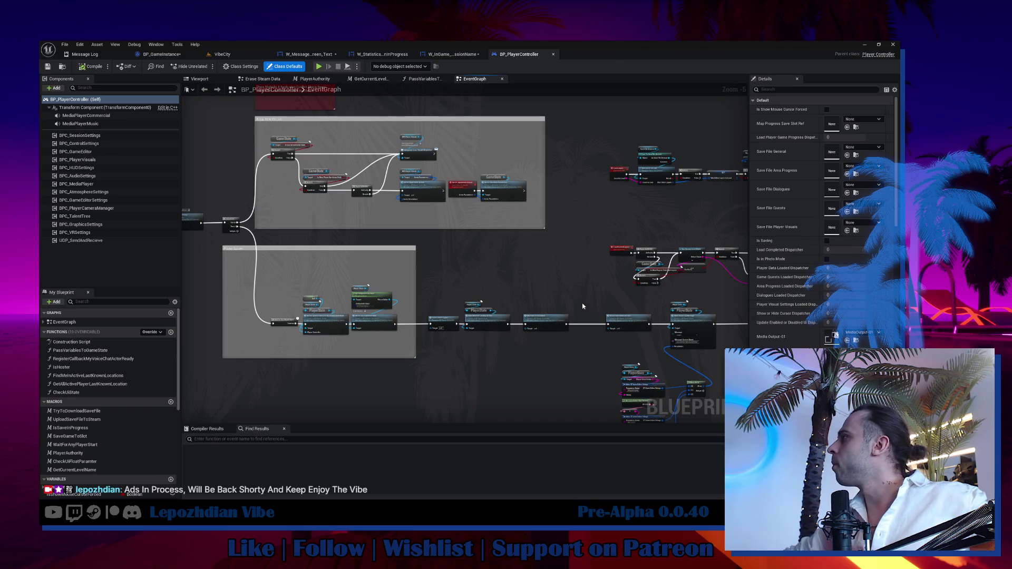
scroll(390, 182, up, 5)
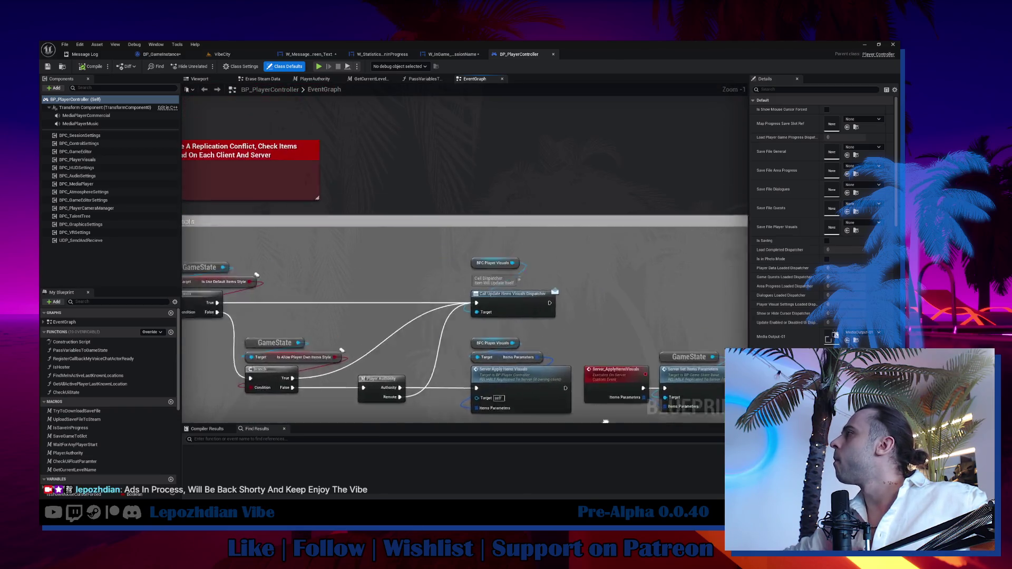
scroll(569, 265, down, 6)
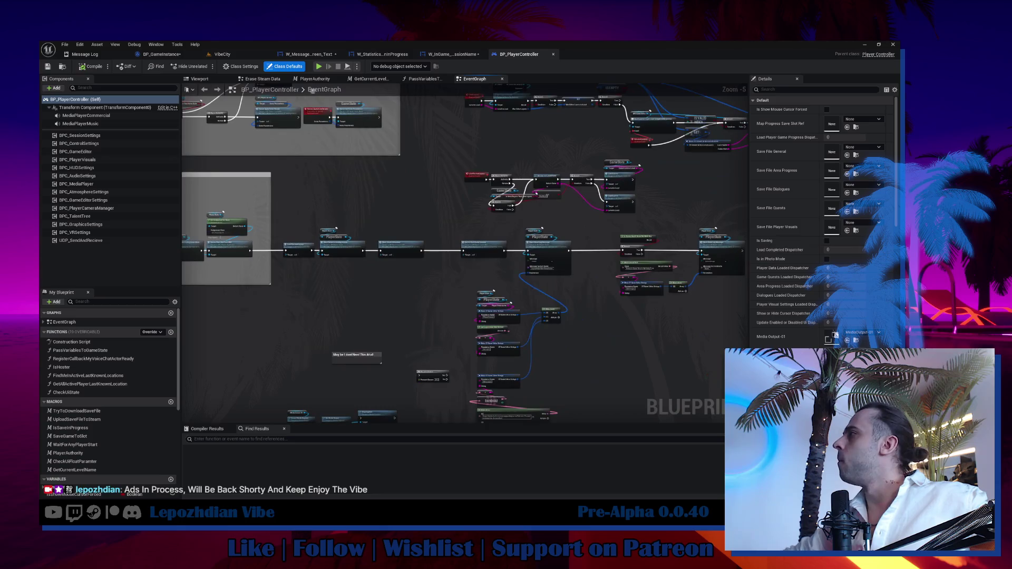
Follow the LoadLayers chain and open the Load Layer Map event in BPC_GameEditor.
drag(589, 183, 453, 232)
scroll(452, 233, up, 3)
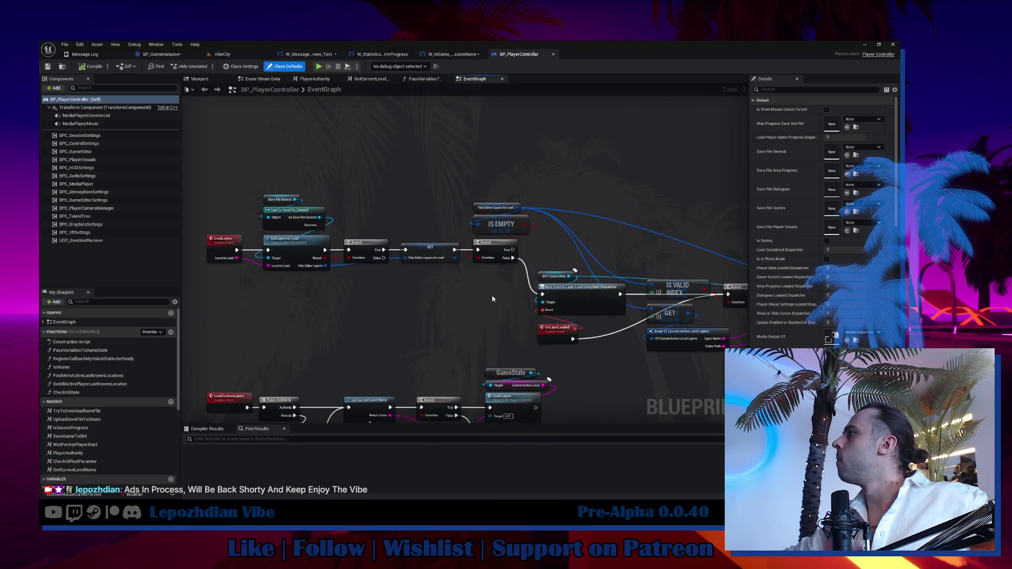
mouse_move(493, 299)
mouse_down()
mouse_move(283, 185)
mouse_move(216, 172)
mouse_move(309, 273)
mouse_move(166, 244)
mouse_up()
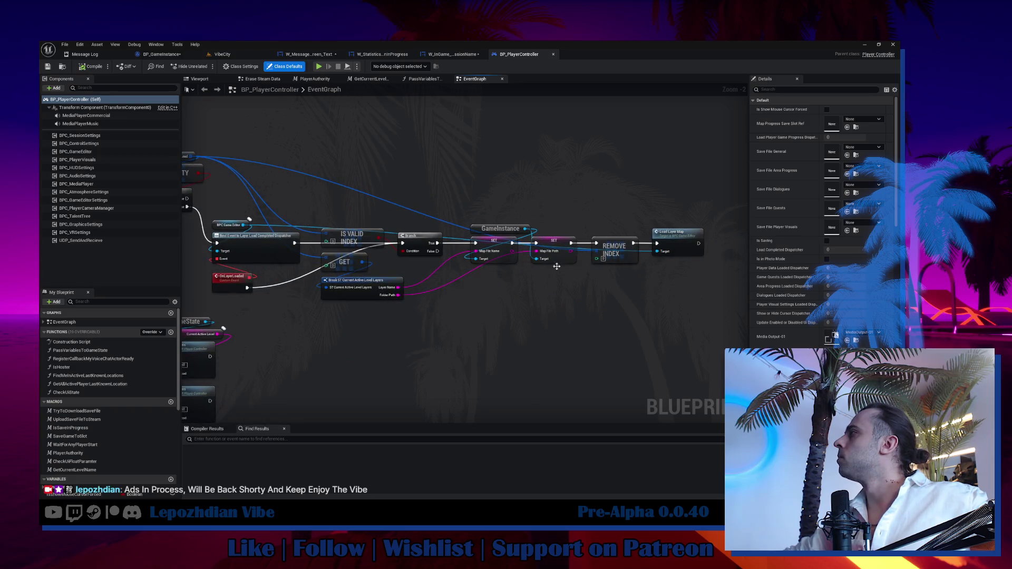
click(677, 241)
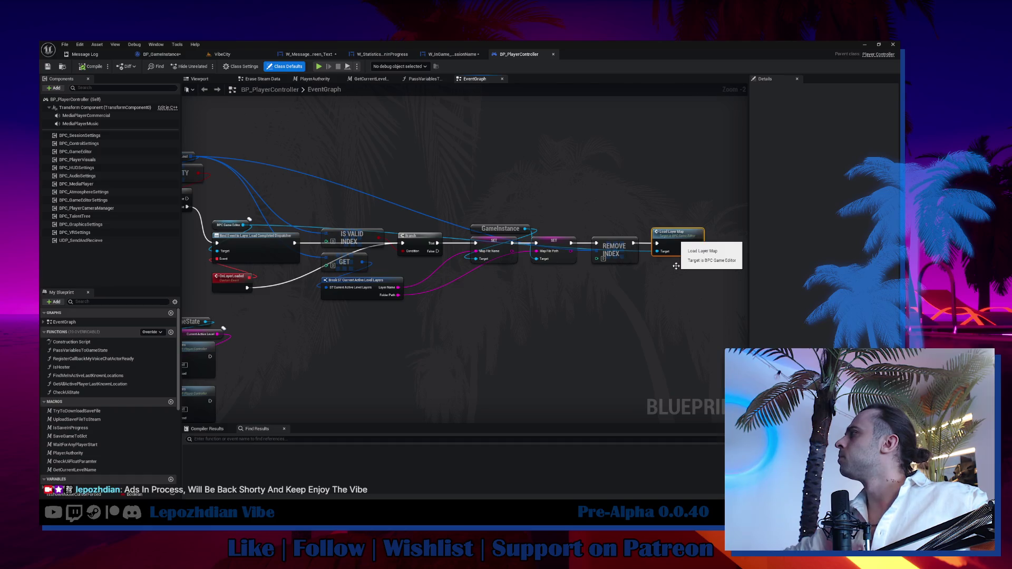
double_click(677, 245)
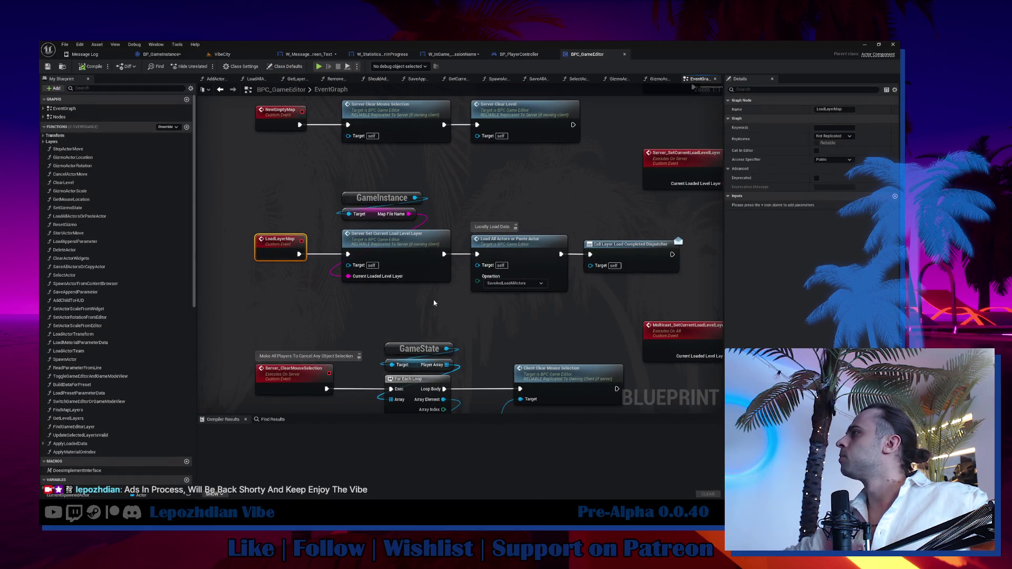
Jump to the Server_SetCurrentLoadLevelLayer event and view the Message Log's 'Accessed None' errors.
click(398, 249)
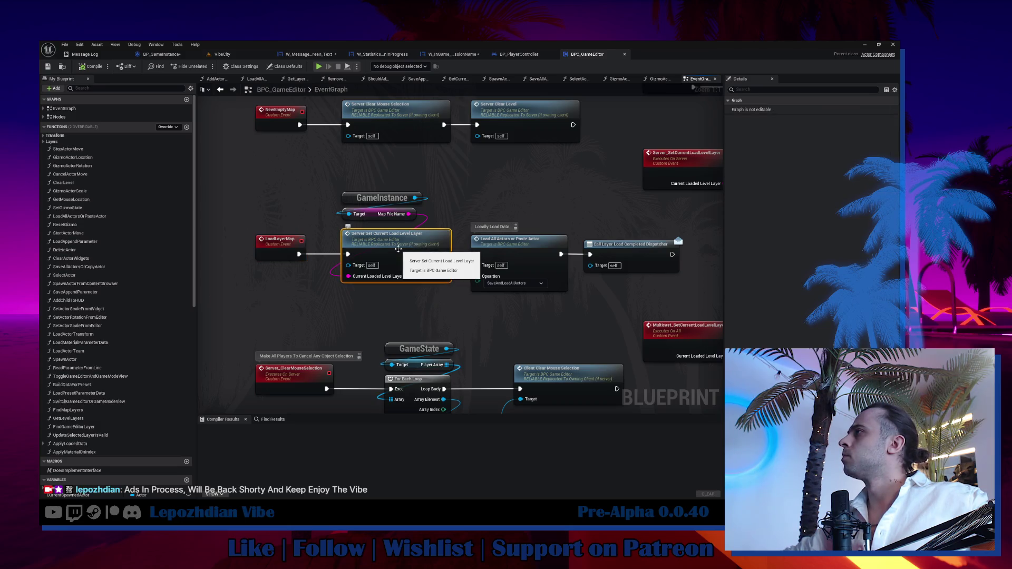
double_click(398, 249)
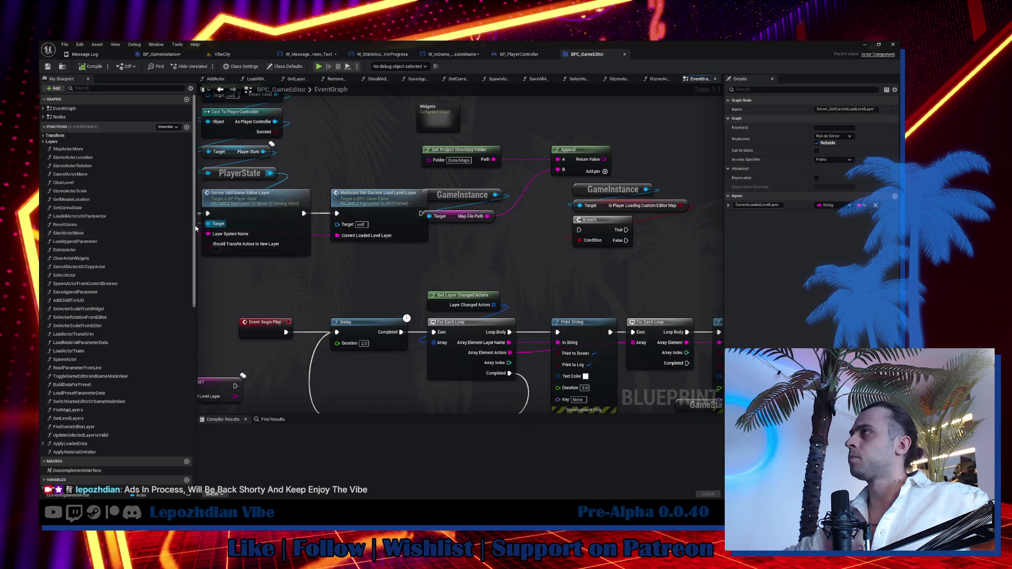
scroll(185, 255, down, 3)
scroll(184, 255, down, 4)
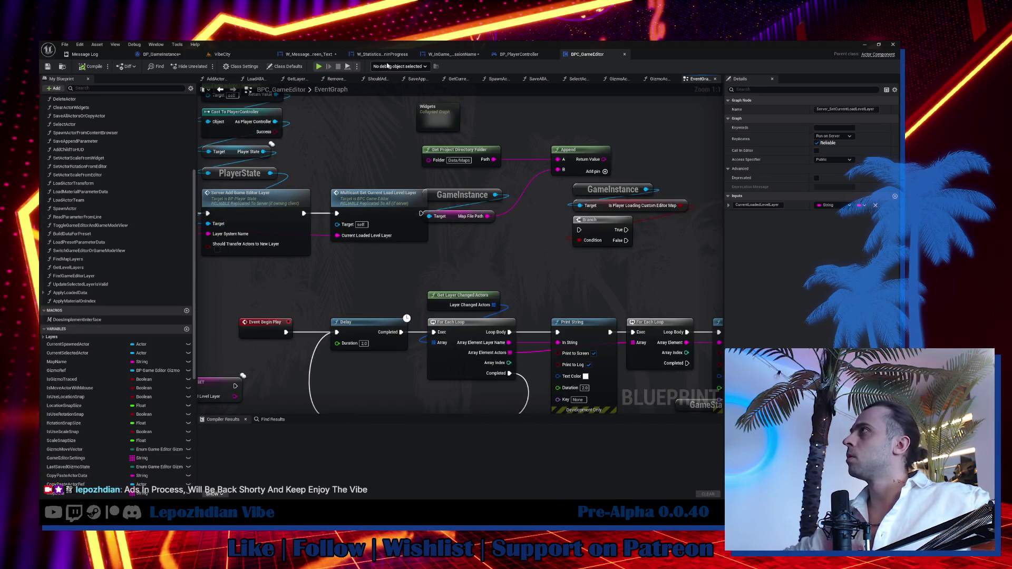
click(108, 54)
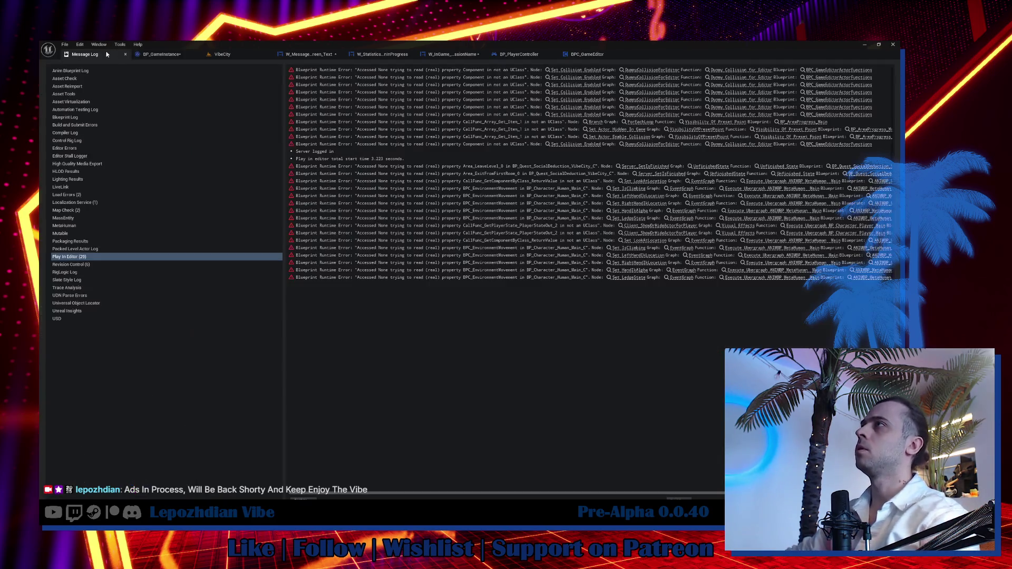
From the VibeCity level, search the Content Drawer for 'game state' and open BP_GameStateBase.
click(222, 54)
drag(165, 125, 221, 132)
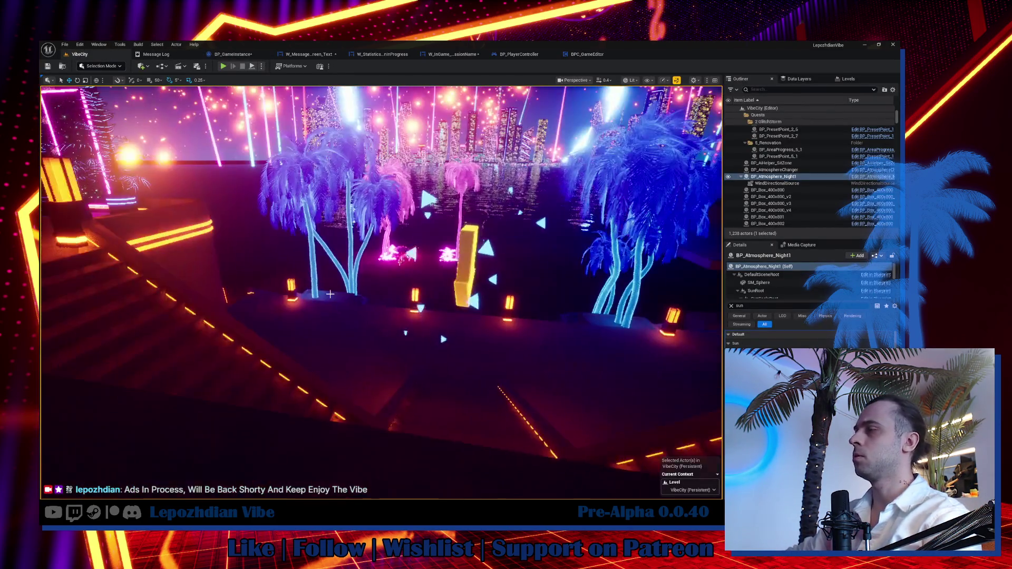
key(ctrl+space)
click(264, 316)
text(game state)
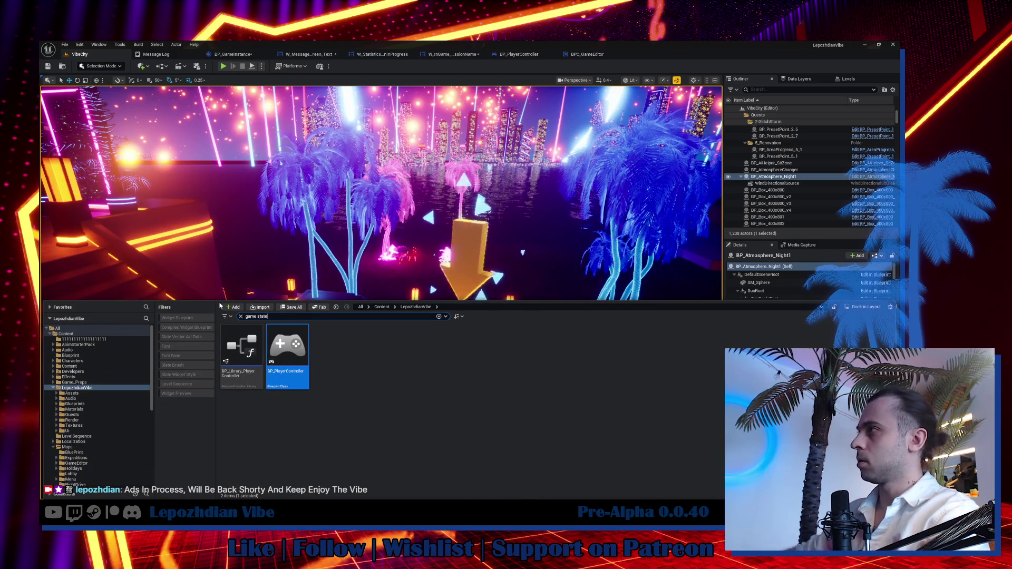
click(379, 348)
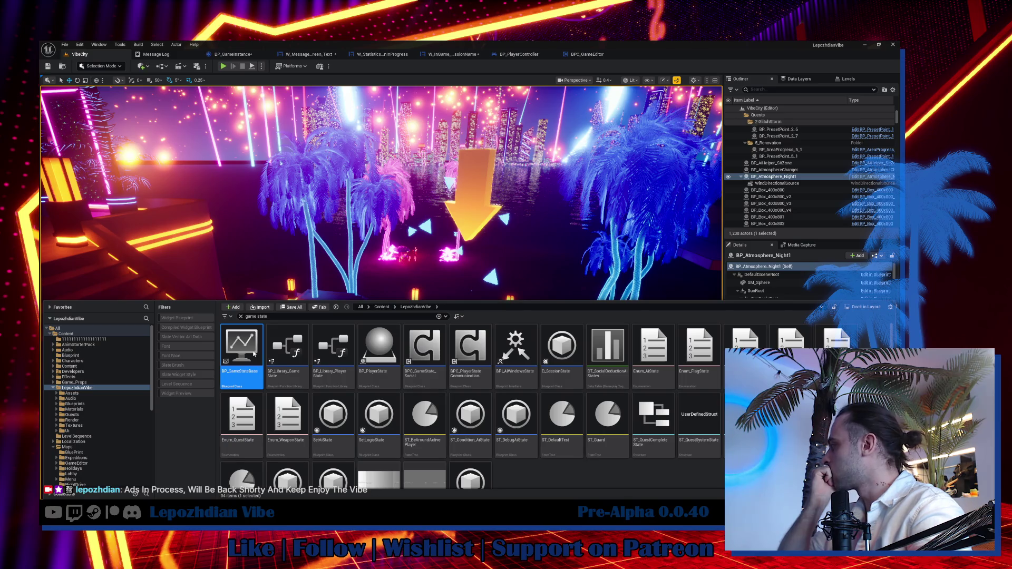
double_click(254, 354)
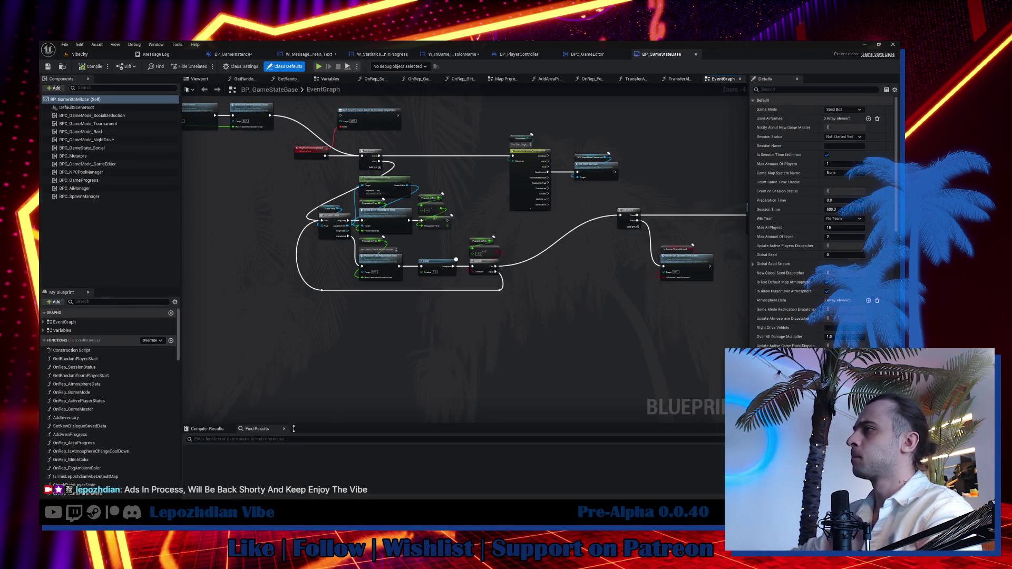
Expand the Game Editor and Map Progress variable categories and browse the My Blueprint list.
scroll(81, 404, down, 10)
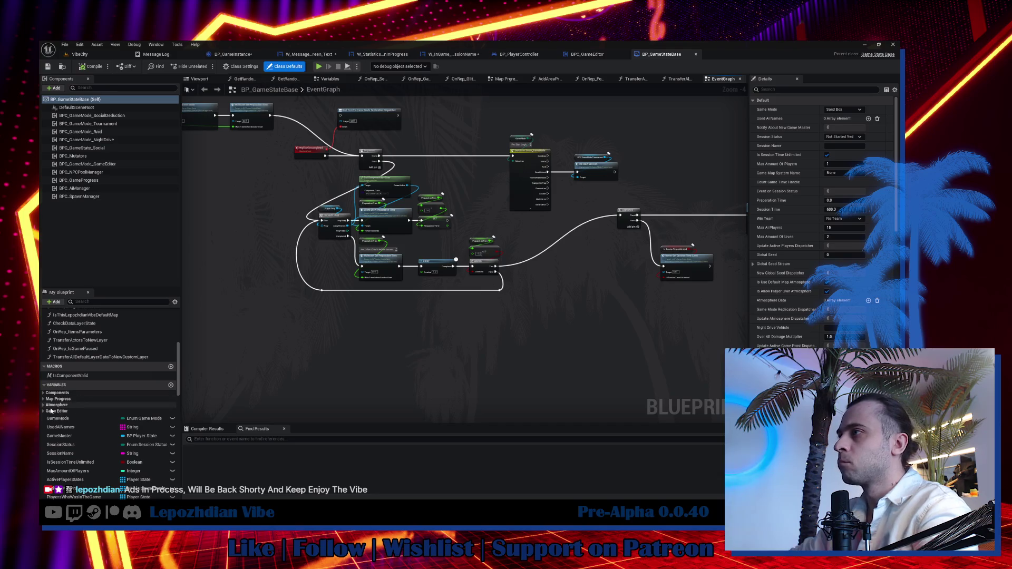
click(44, 411)
click(42, 399)
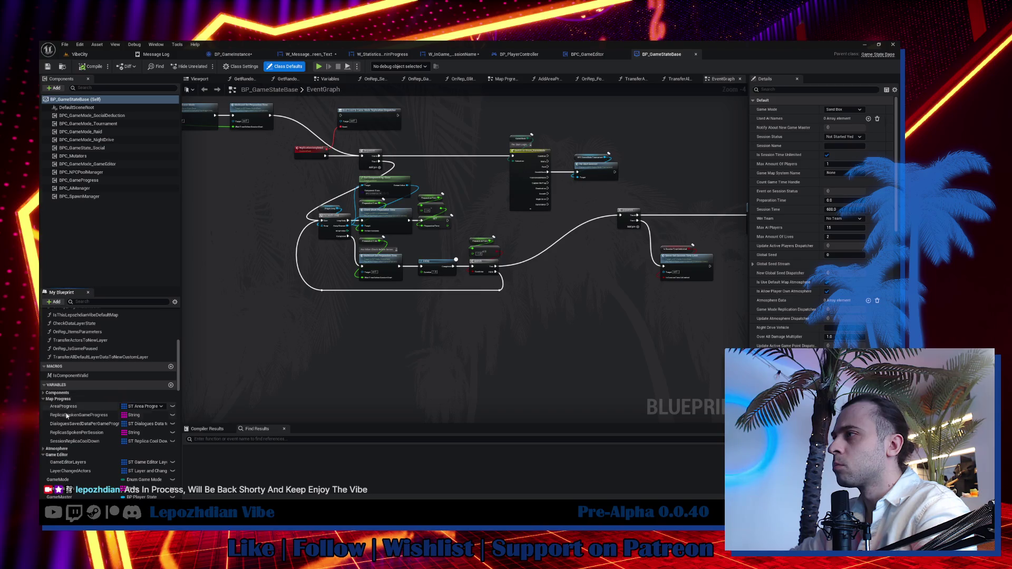
scroll(82, 421, down, 1)
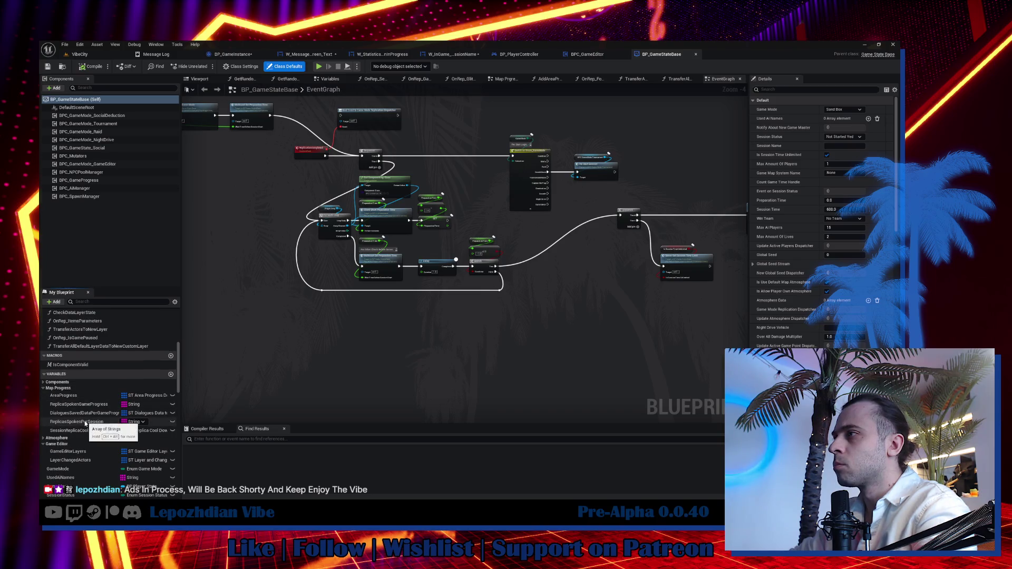
scroll(111, 460, down, 5)
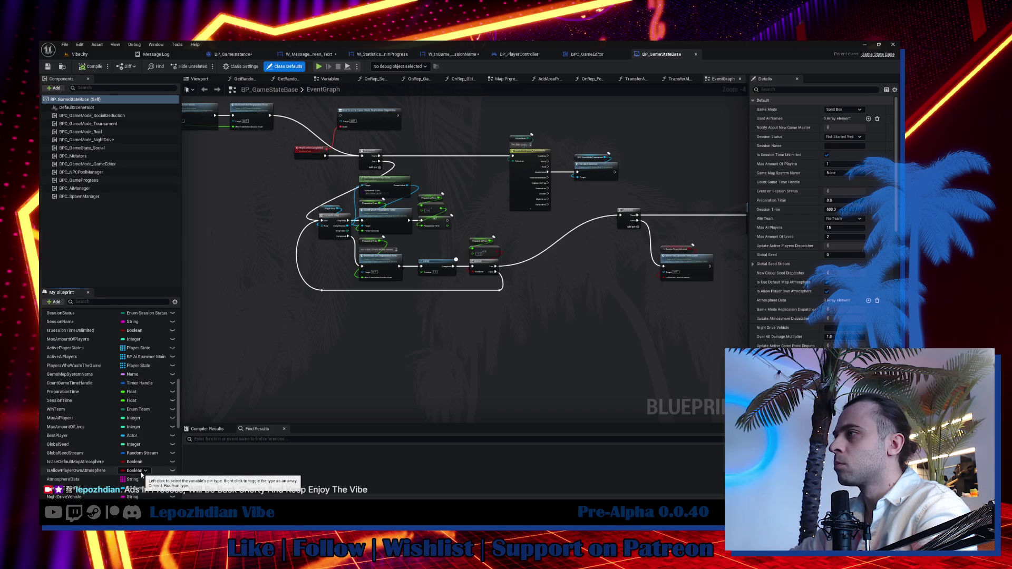
scroll(147, 476, down, 5)
scroll(152, 476, down, 5)
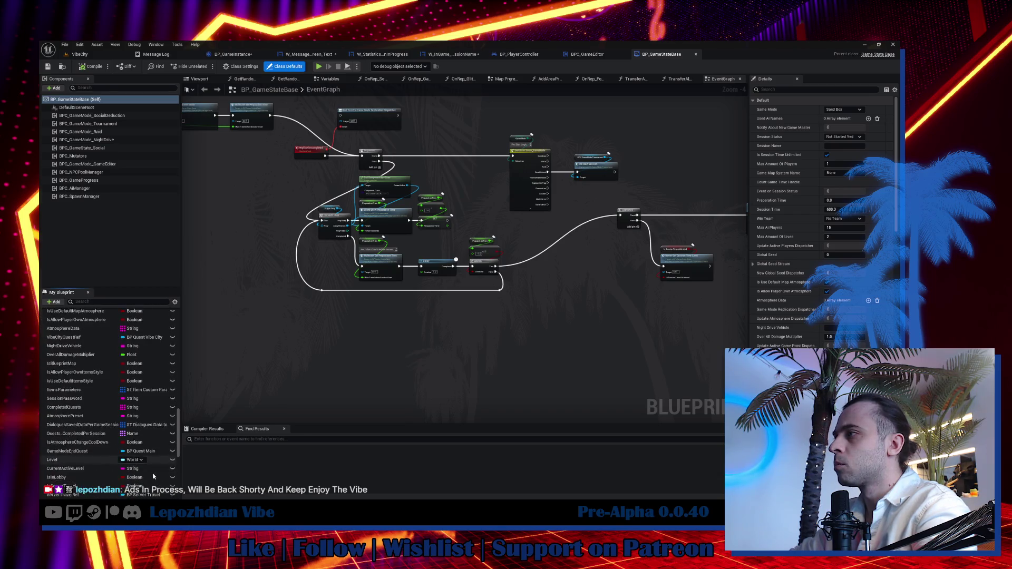
scroll(153, 464, down, 3)
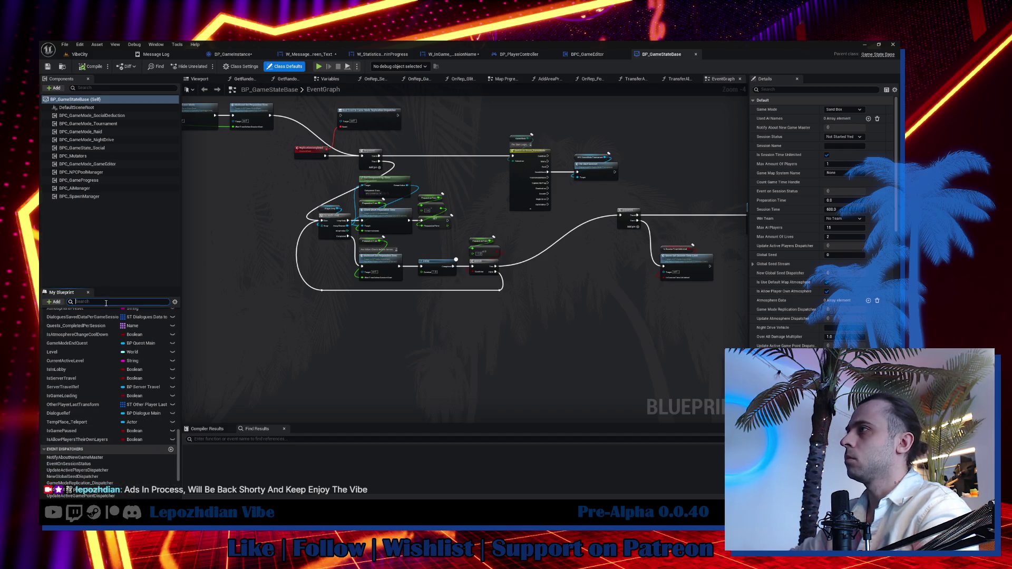
Filter My Blueprint with 'server tr' and jump to the Server_ServerTravel event.
text(strea)
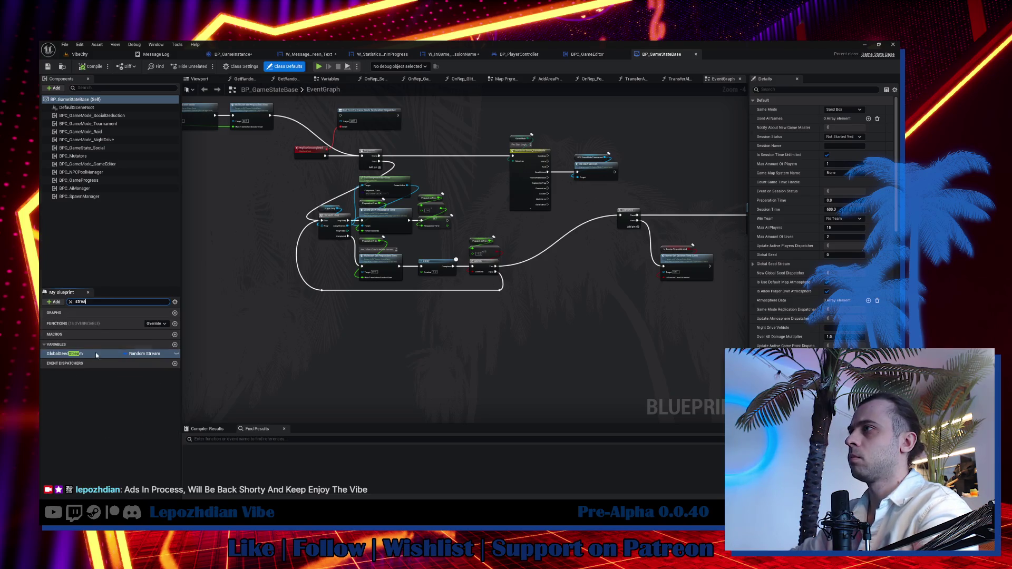
key(BackSpace)
key(BackSpace)
key(BackSpace)
text(server)
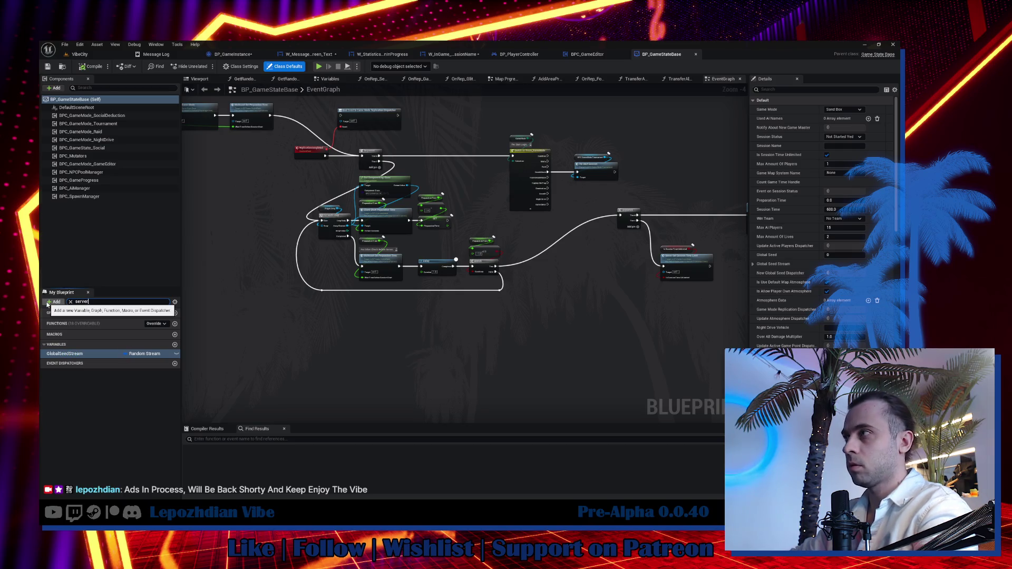
text( tr)
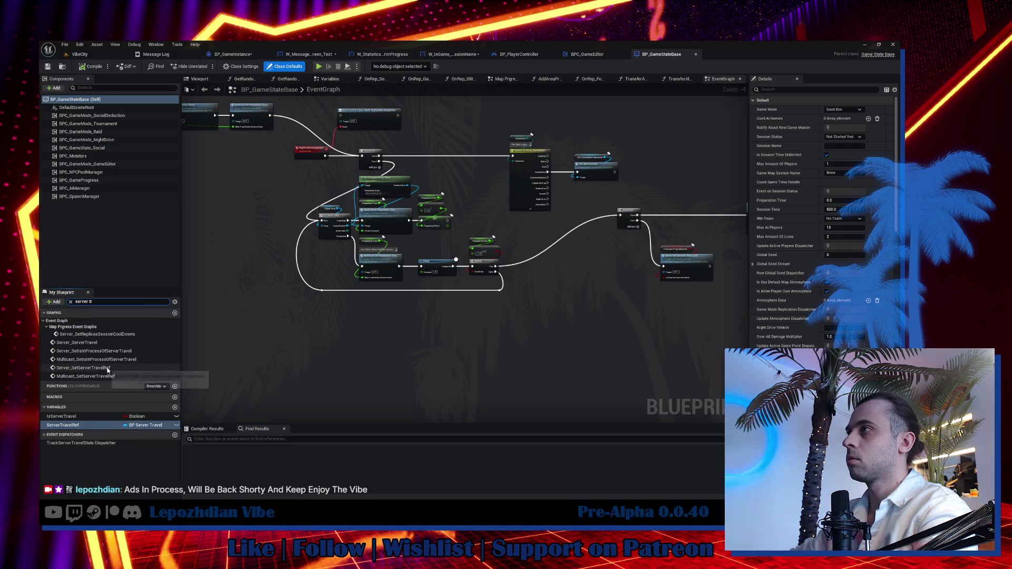
double_click(77, 342)
Pan past the IS EMPTY, Delay and Server Add Game Editor Layer nodes back to Server_ServerTravel.
mouse_move(498, 321)
mouse_down()
mouse_move(316, 248)
mouse_move(222, 174)
mouse_up()
mouse_move(658, 369)
mouse_down()
mouse_move(469, 337)
mouse_move(306, 289)
mouse_move(413, 147)
mouse_up()
mouse_move(648, 237)
mouse_down()
mouse_move(422, 230)
mouse_move(336, 243)
mouse_up()
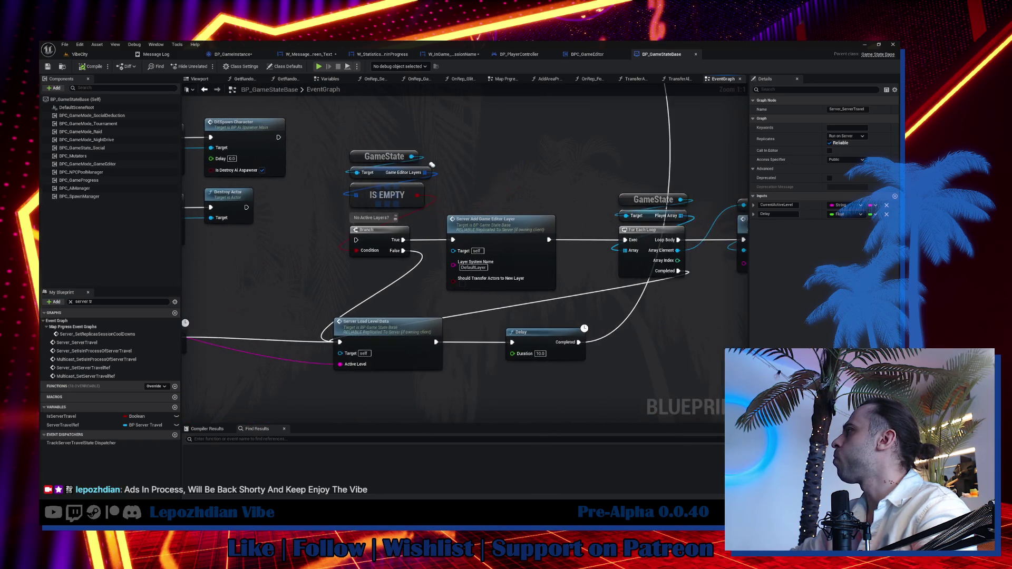
mouse_move(432, 165)
mouse_down()
mouse_move(259, 168)
mouse_move(245, 208)
mouse_move(315, 304)
mouse_move(496, 317)
mouse_up()
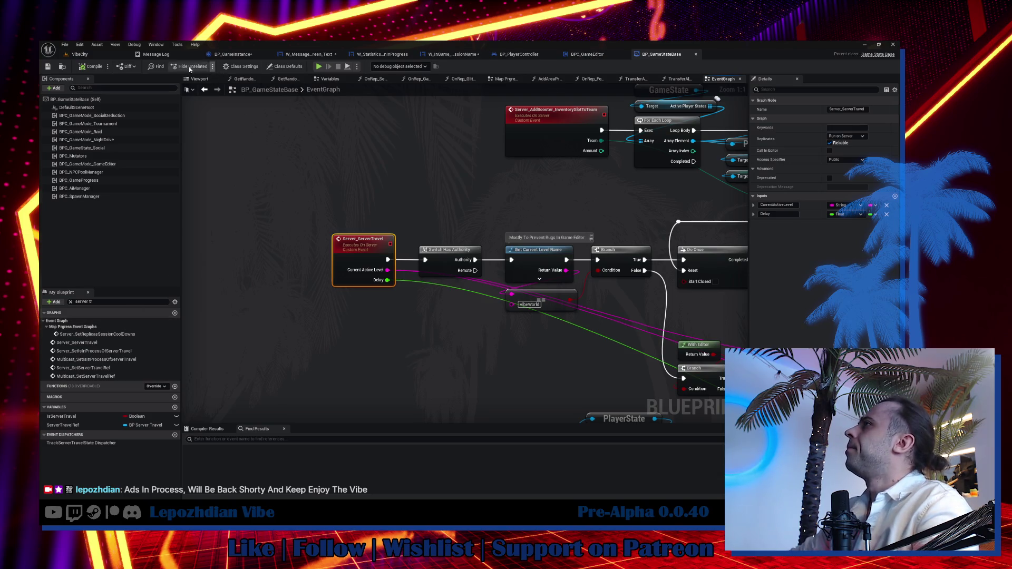
Add a Get Current Level Name function node above the Server_ServerTravel event.
right_click(372, 172)
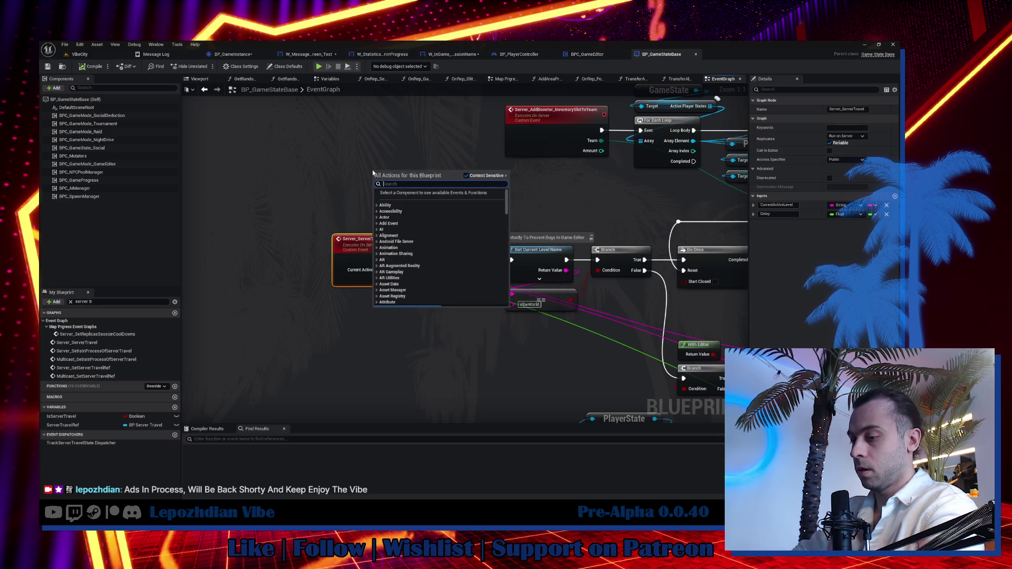
text(get current leve)
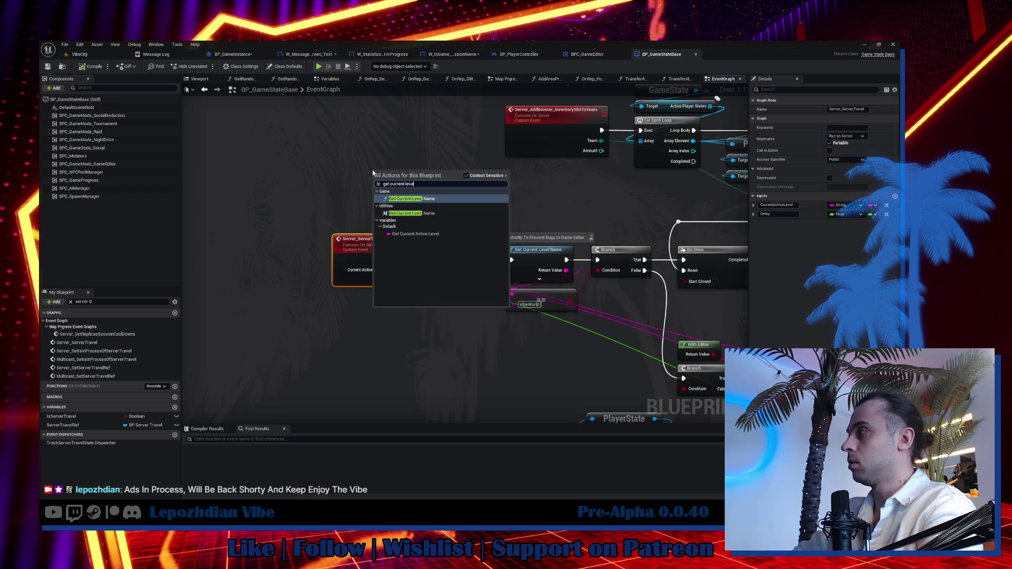
click(430, 200)
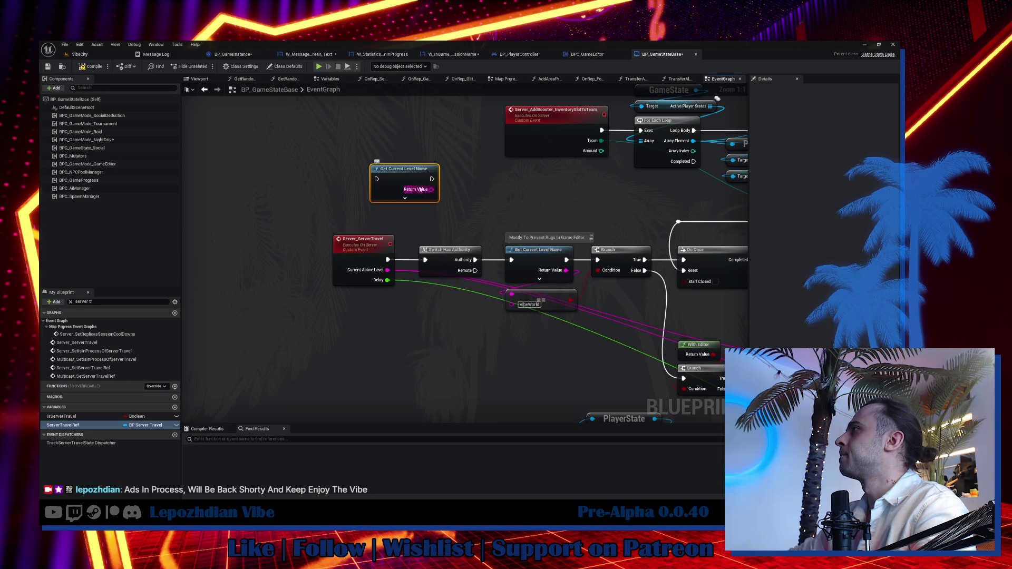
right_click(244, 170)
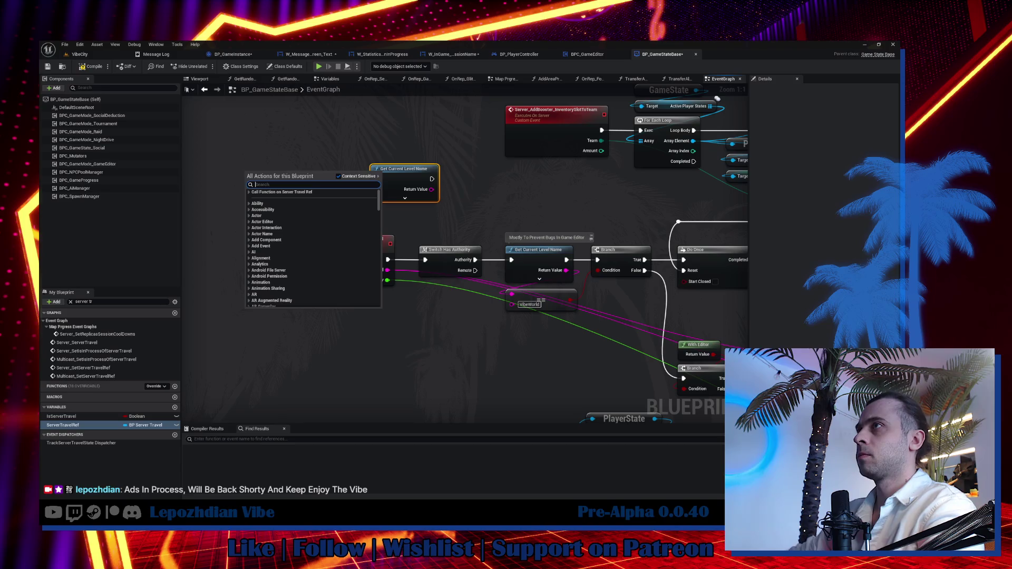
key(Escape)
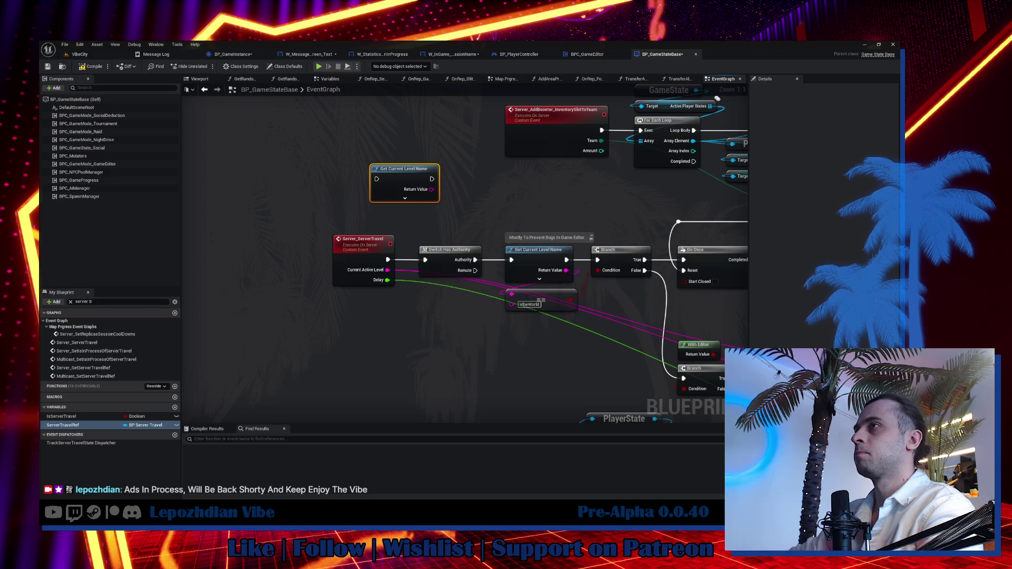
Add the GetCurrentLevelName macro node and open its internal graph.
right_click(264, 185)
text(get curren leve)
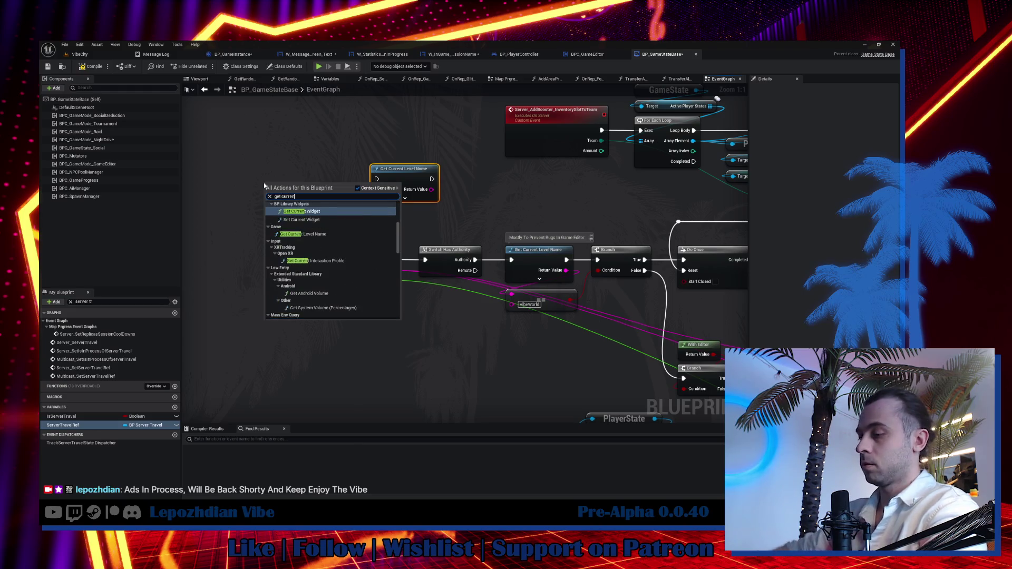
key(Escape)
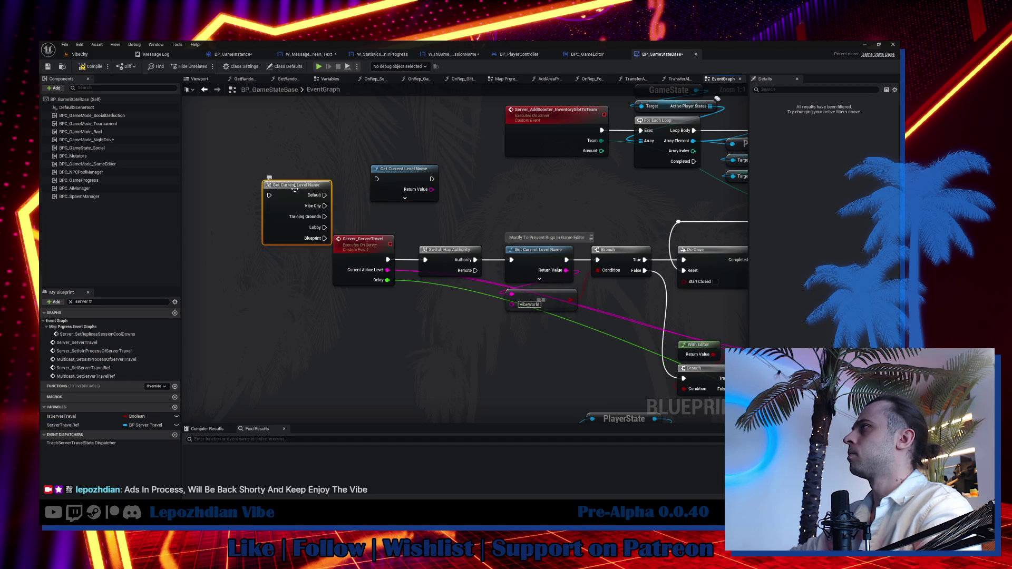
double_click(296, 190)
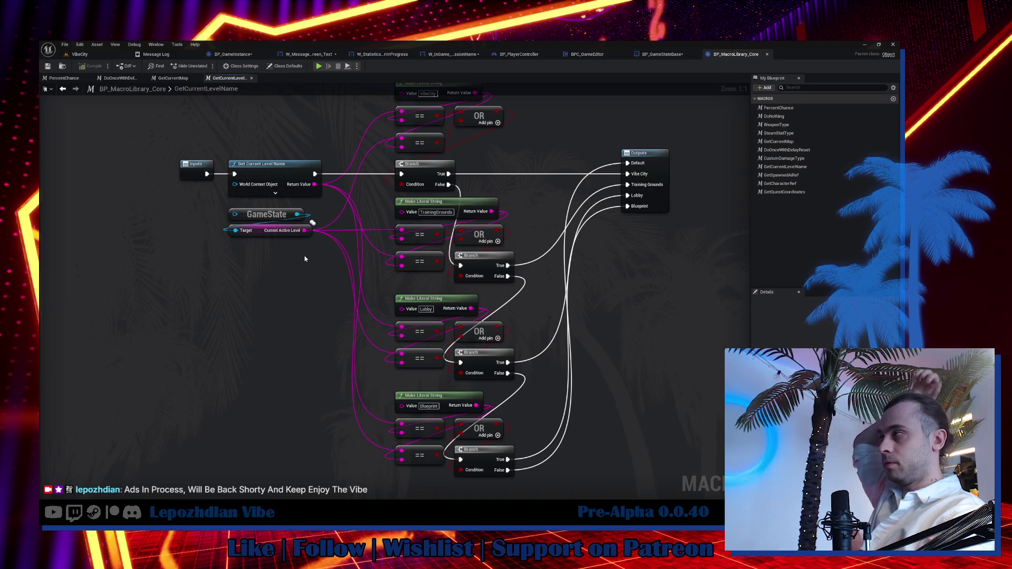
Add a Boolean output named New Param to the GetCurrentLevelName macro's Outputs node.
click(287, 232)
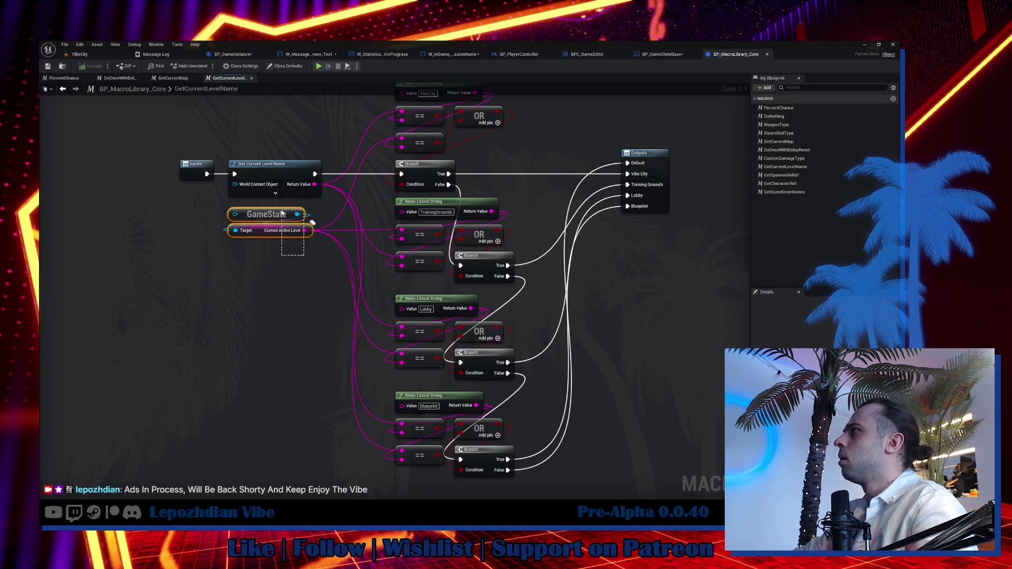
click(663, 57)
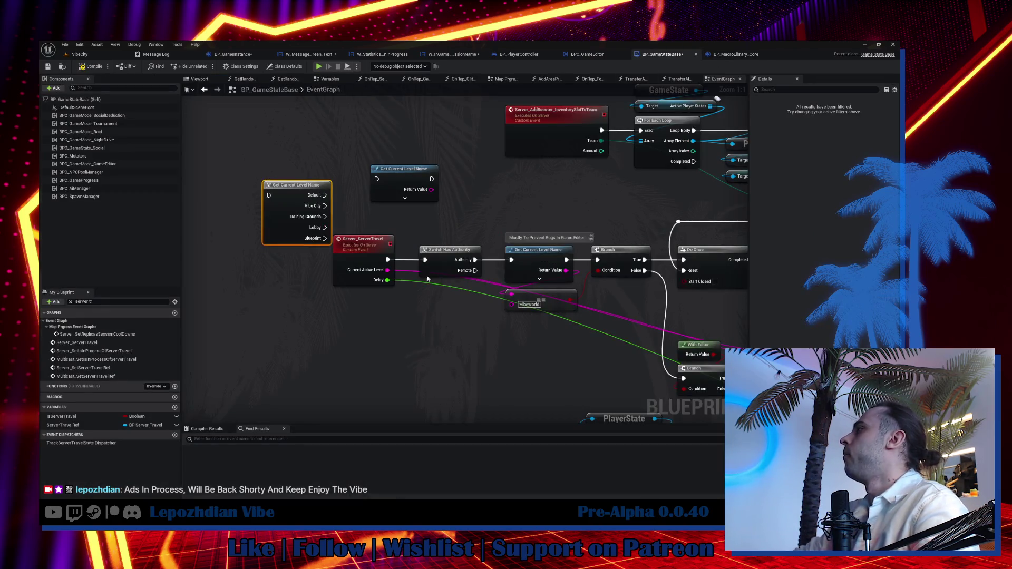
click(736, 54)
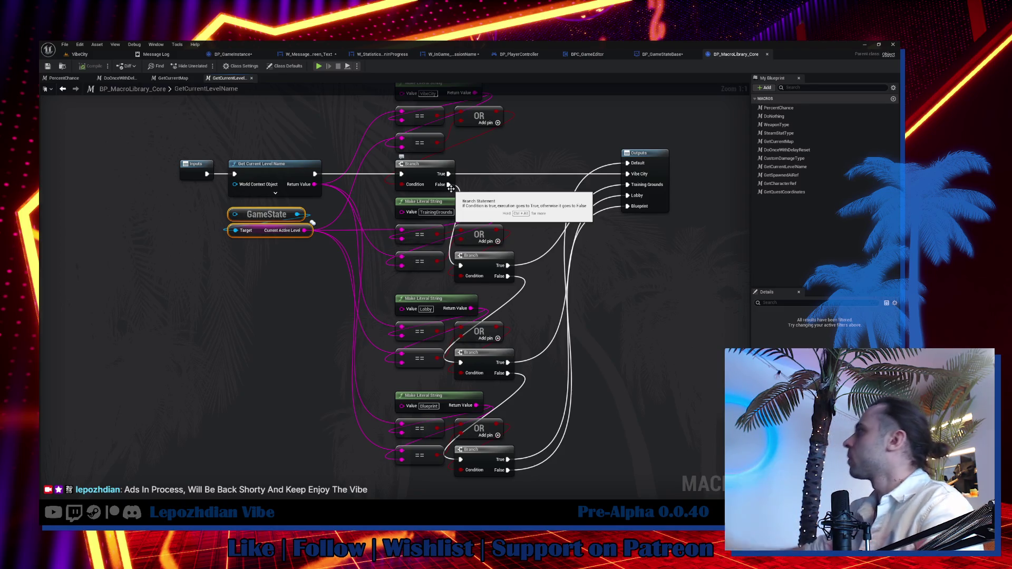
click(665, 158)
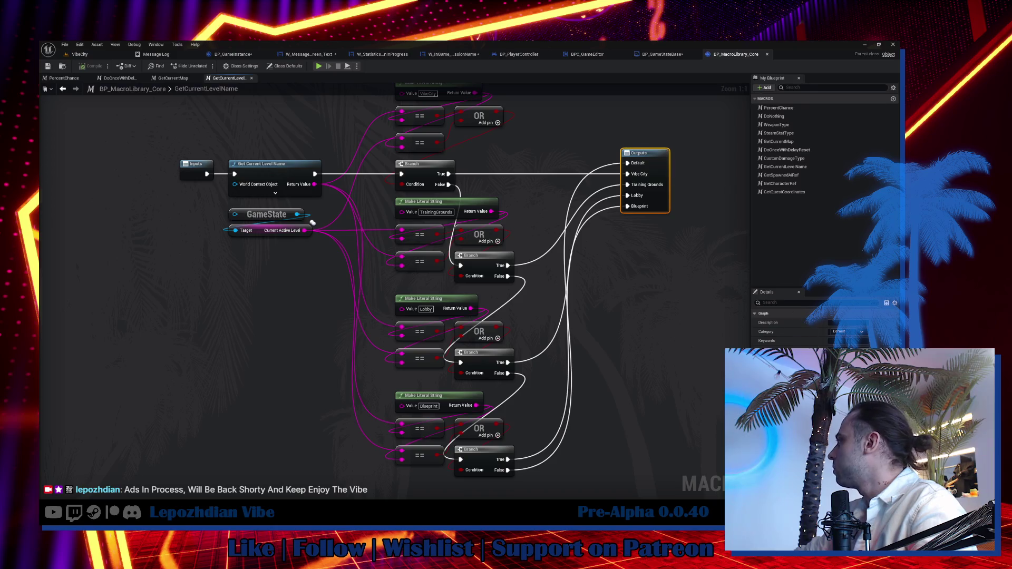
click(822, 411)
click(818, 320)
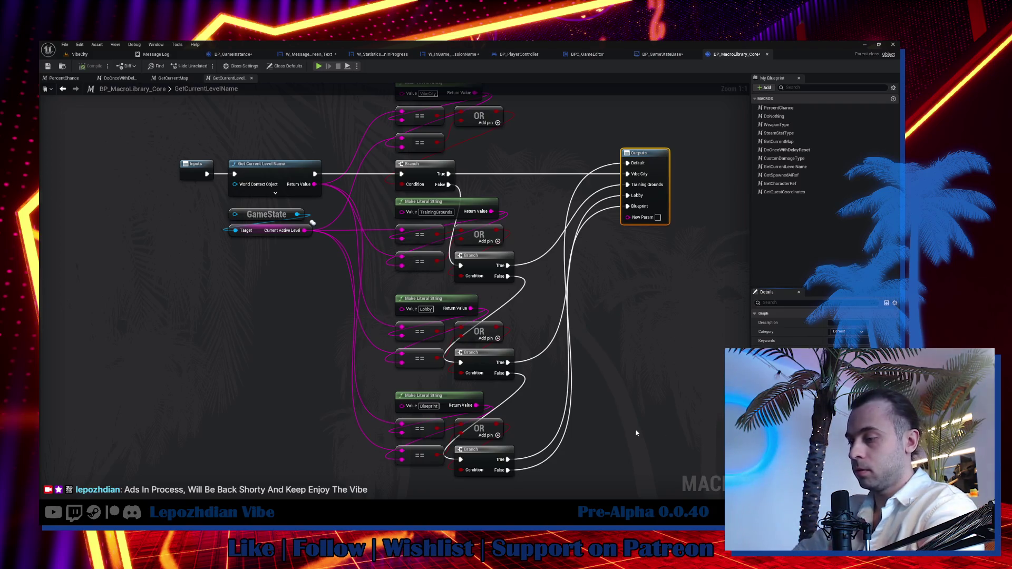
Add an == node that compares the current level name.
drag(314, 184, 345, 196)
text(=)
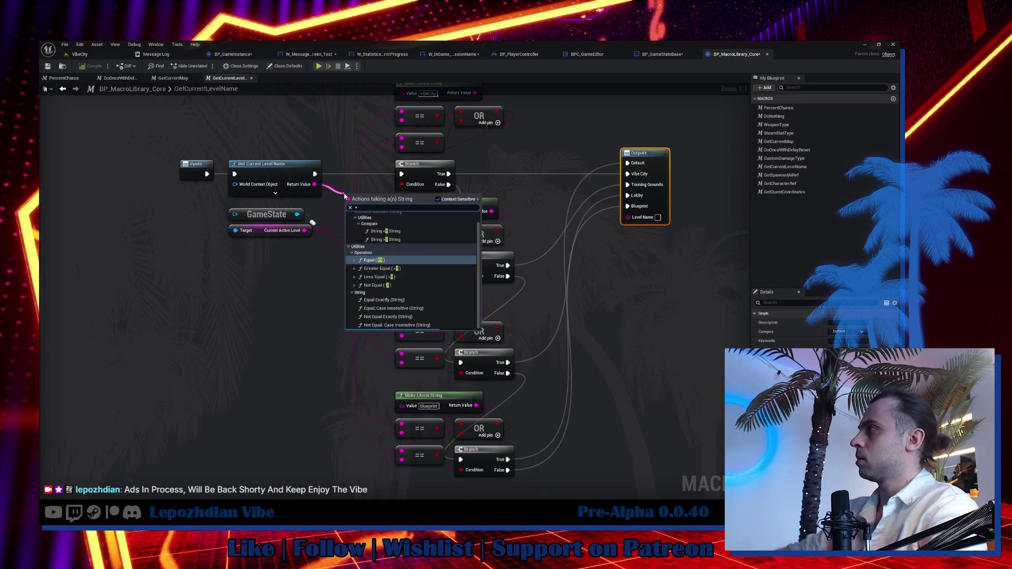
click(372, 260)
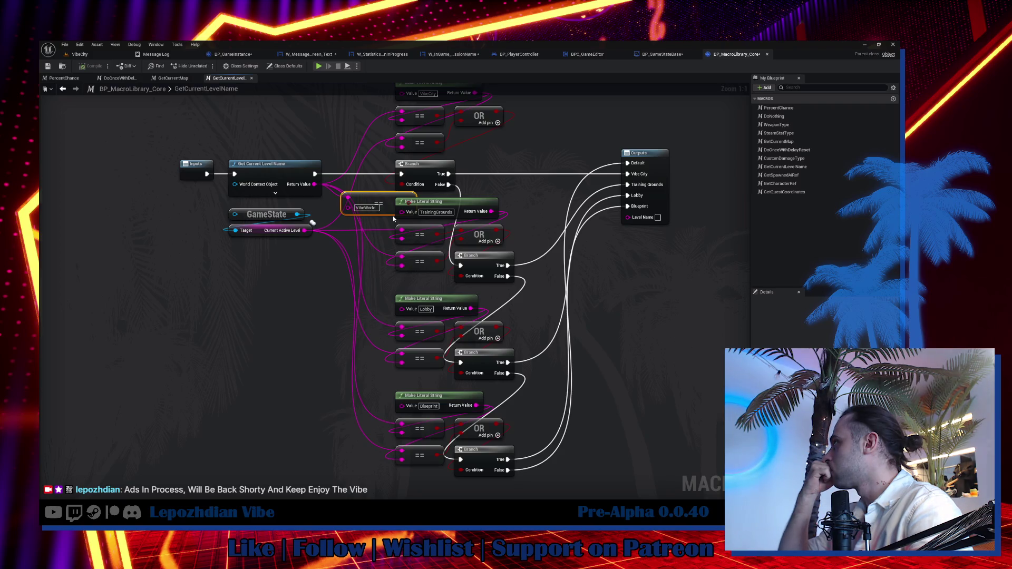
scroll(393, 216, down, 1)
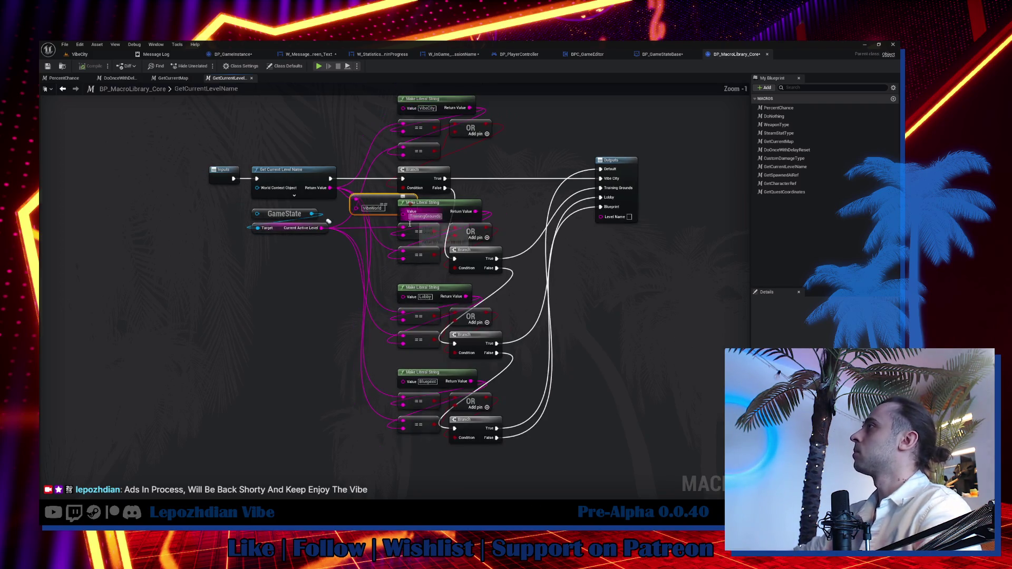
scroll(369, 164, down, 2)
Duplicate the VibeCity literal string node and wire the copy toward the Level Name output.
drag(340, 120, 482, 348)
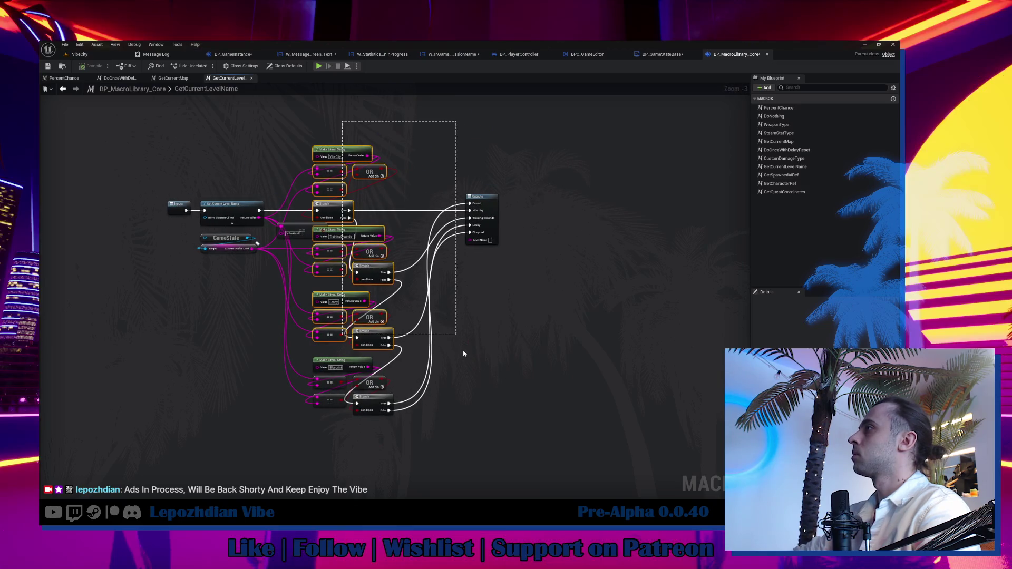
scroll(335, 238, up, 3)
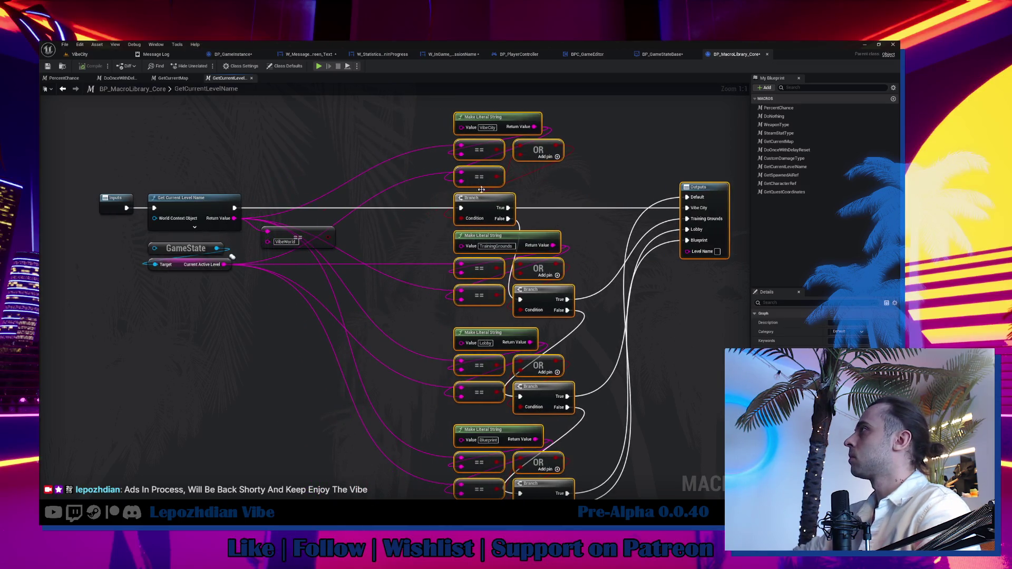
click(500, 119)
key(ctrl+c)
key(ctrl+v)
drag(421, 315, 711, 250)
drag(421, 306, 416, 165)
Add a Branch after Get Current Level Name and arrange the == and Make Literal String nodes.
drag(311, 238, 306, 261)
click(333, 223)
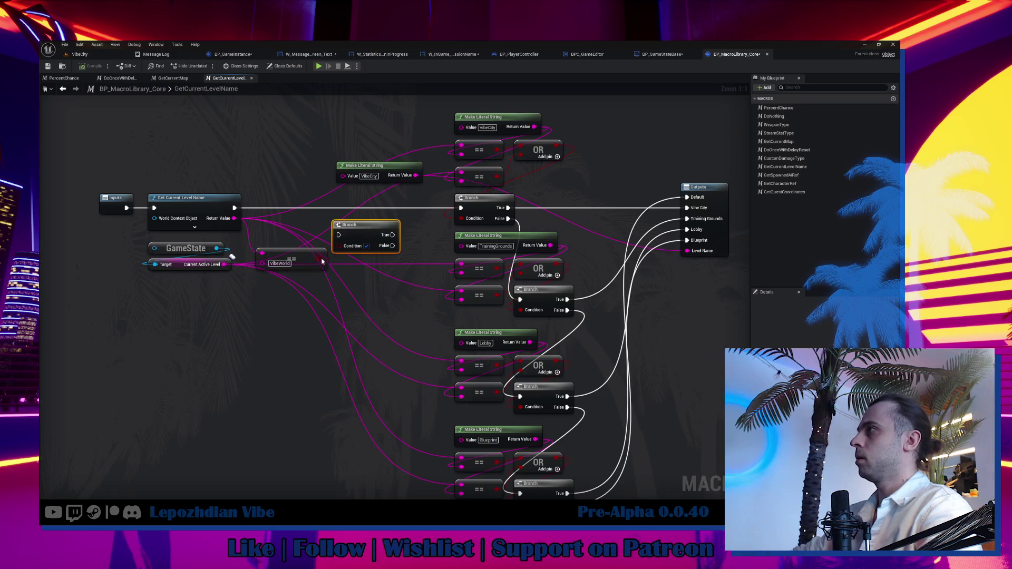
mouse_move(234, 209)
mouse_down()
mouse_move(338, 235)
mouse_move(344, 227)
mouse_move(285, 210)
mouse_up()
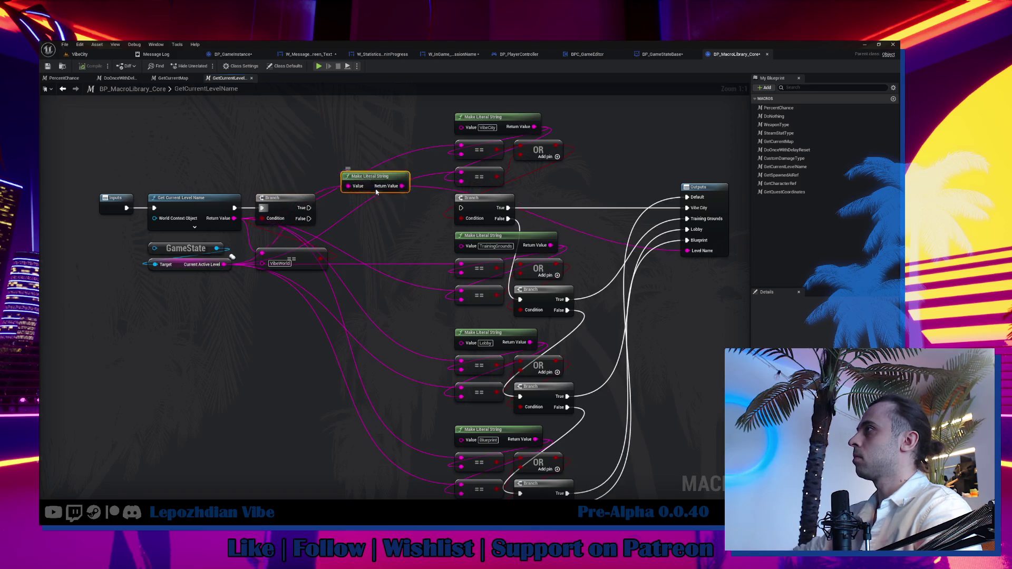
drag(369, 165, 380, 192)
Add a Select String off the == result, feed it into Make Literal String's Value, and delete the Branch.
drag(322, 260, 346, 253)
text(selec)
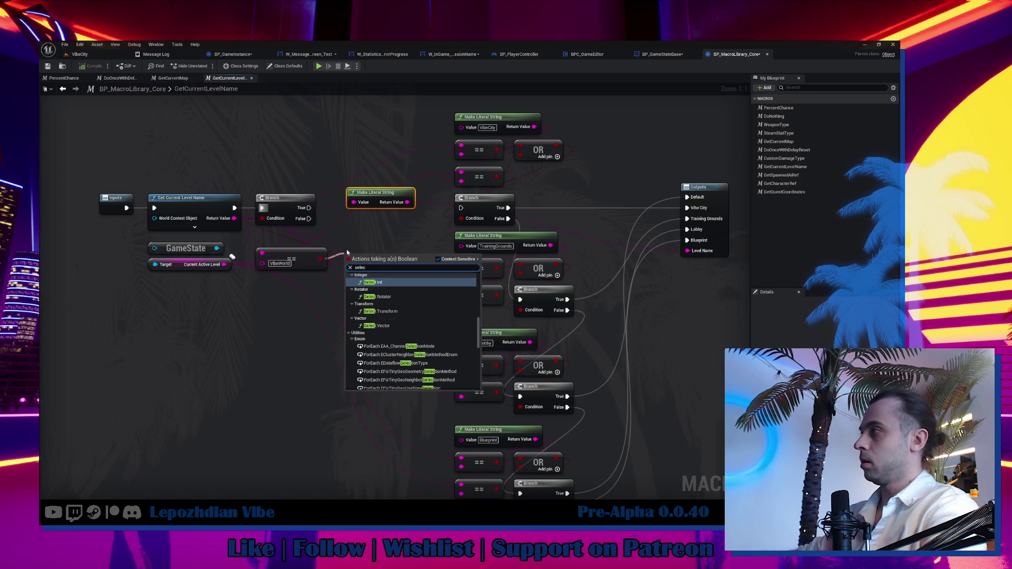
scroll(409, 322, up, 3)
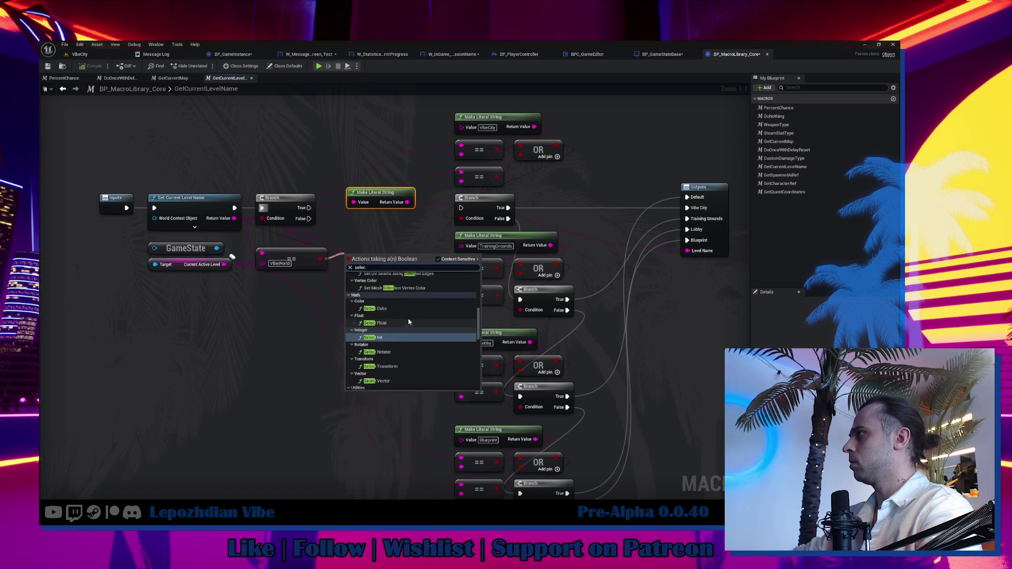
scroll(403, 329, down, 1)
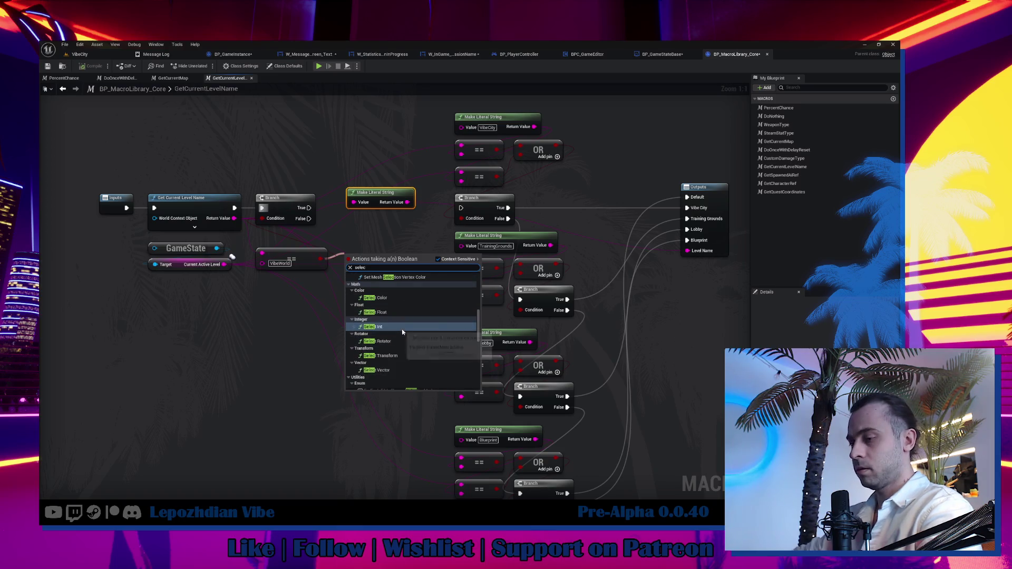
scroll(401, 329, down, 3)
click(402, 329)
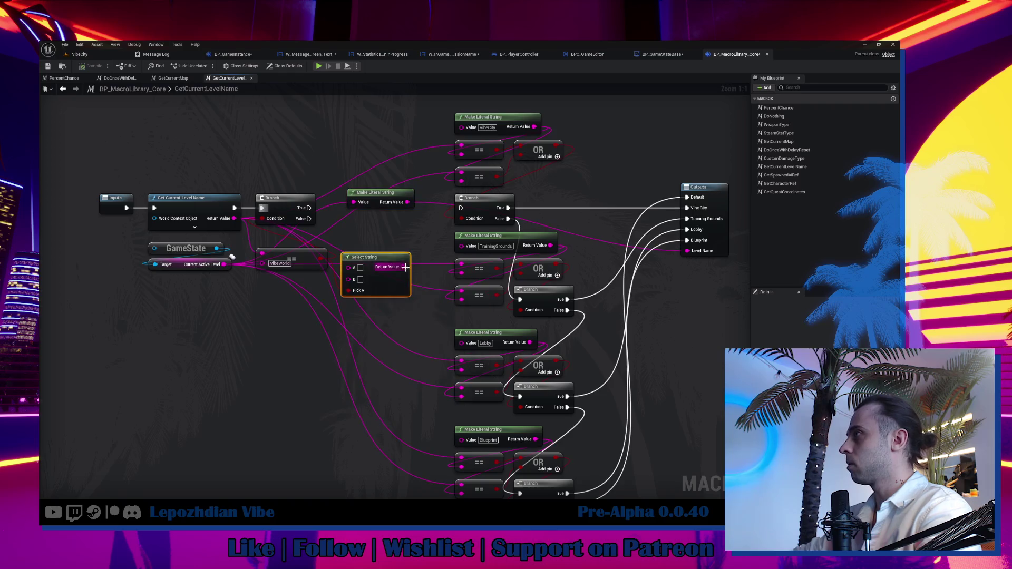
mouse_move(404, 266)
mouse_down()
mouse_move(269, 219)
mouse_move(352, 218)
mouse_move(353, 202)
mouse_up()
drag(285, 199, 285, 177)
key(Delete)
Rearrange the nodes and chain Get Current Level Name's execution into the first Branch.
drag(375, 193, 374, 312)
mouse_move(293, 259)
mouse_down()
mouse_move(299, 236)
mouse_move(388, 233)
mouse_move(176, 161)
mouse_move(181, 175)
mouse_up()
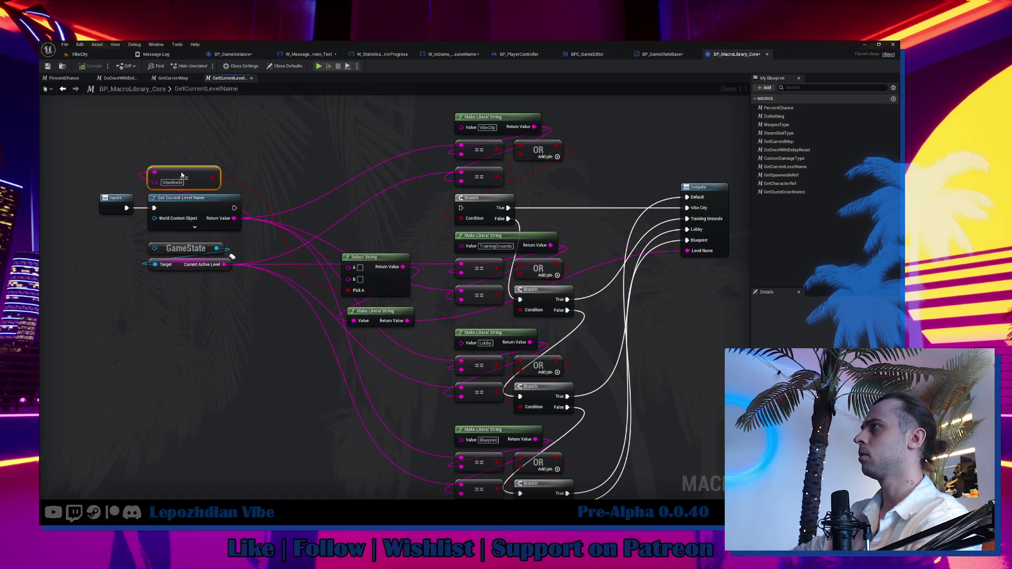
mouse_move(234, 208)
mouse_down()
mouse_move(490, 211)
mouse_move(461, 208)
mouse_up()
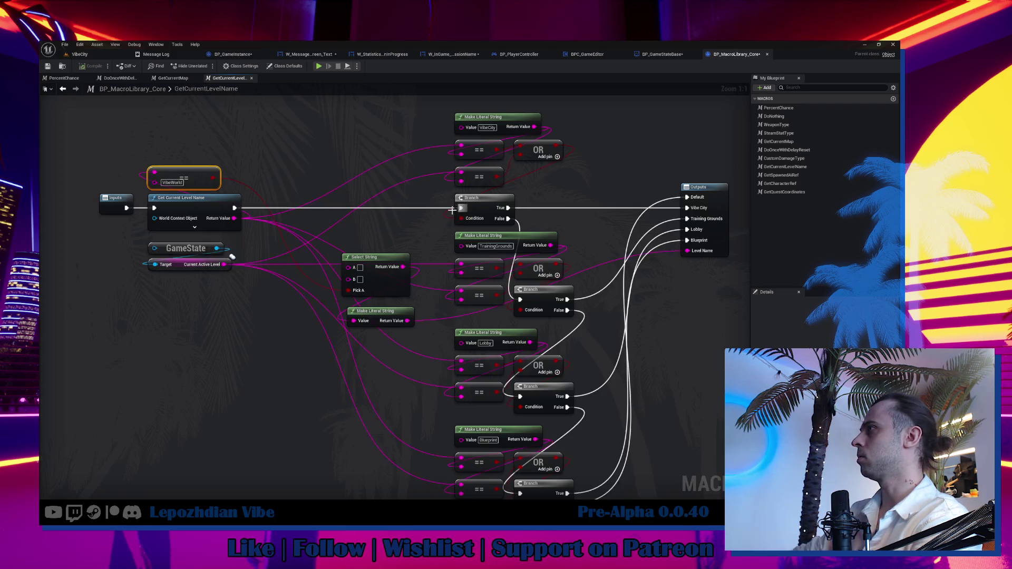
Align the level-check column with the Select String and Make Literal String nodes.
scroll(433, 131, down, 3)
mouse_move(444, 115)
mouse_down()
mouse_move(527, 393)
mouse_move(547, 393)
mouse_up()
scroll(578, 214, up, 2)
scroll(595, 264, up, 1)
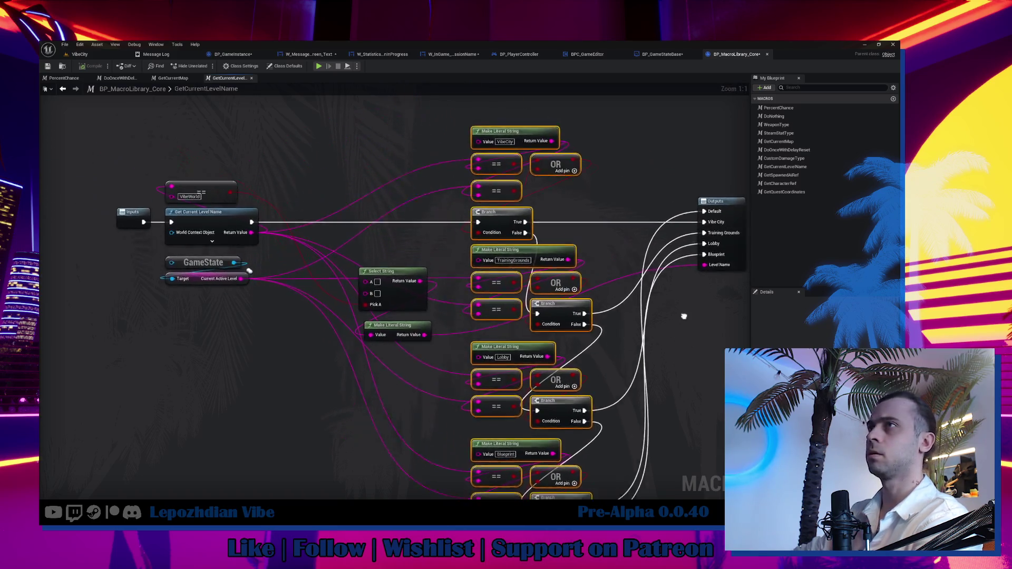
mouse_move(470, 313)
mouse_down()
mouse_move(278, 334)
mouse_move(444, 214)
mouse_move(424, 183)
mouse_move(428, 206)
mouse_move(458, 205)
mouse_up()
ctrl+click(459, 346)
click(428, 282)
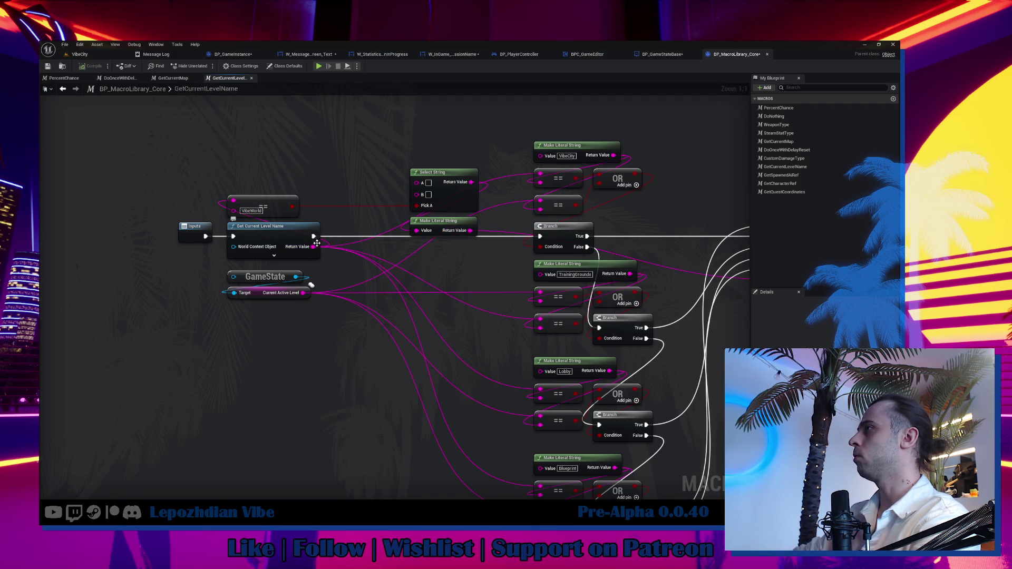
Rewire the current level name into Select String's B input.
mouse_move(303, 293)
mouse_down()
mouse_move(407, 197)
mouse_move(425, 193)
mouse_up()
mouse_move(314, 247)
mouse_down()
mouse_move(400, 227)
mouse_move(428, 193)
mouse_up()
scroll(426, 287, down, 2)
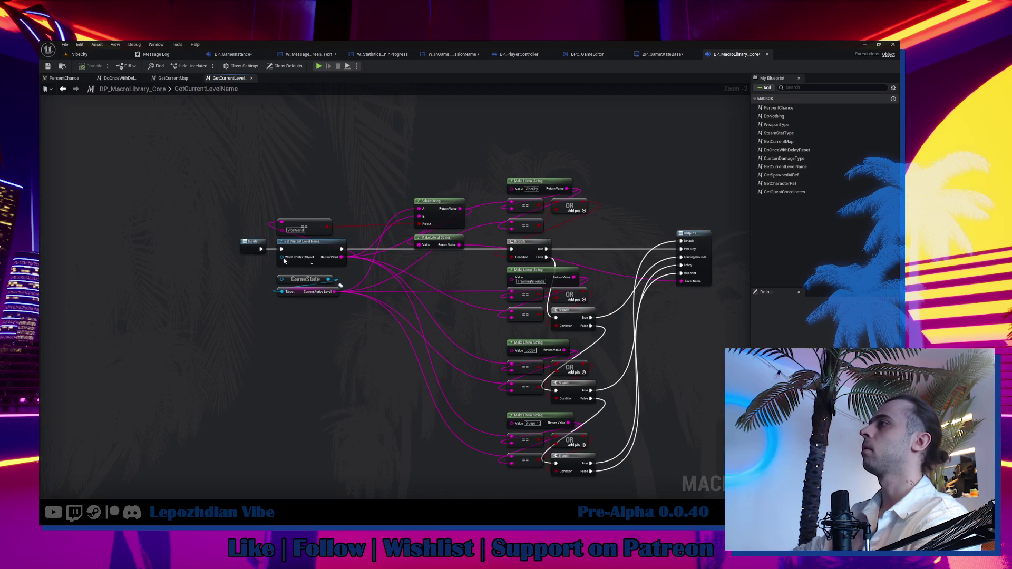
click(312, 287)
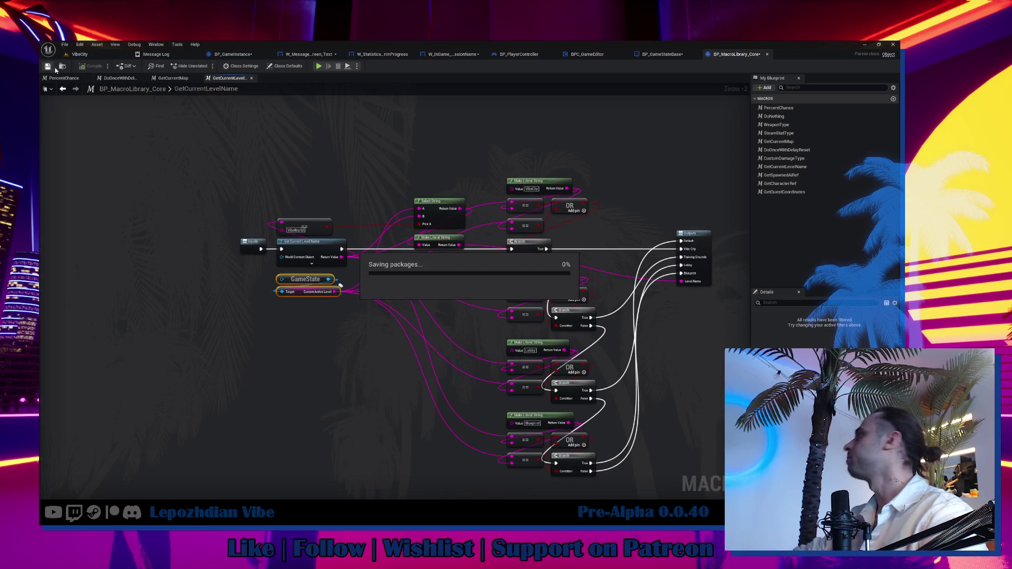
In W_InGame_SessionName, paste the Current Active Level node and wire it to Format Text's LevelName.
click(457, 54)
scroll(457, 344, up, 5)
key(ctrl+v)
mouse_move(355, 224)
mouse_down()
mouse_move(442, 248)
mouse_move(391, 306)
mouse_up()
Feed one GameState node into both Current Active Level and Session Name, removing the duplicate.
drag(279, 266, 323, 291)
mouse_move(303, 224)
mouse_down()
mouse_move(321, 261)
mouse_move(269, 262)
mouse_up()
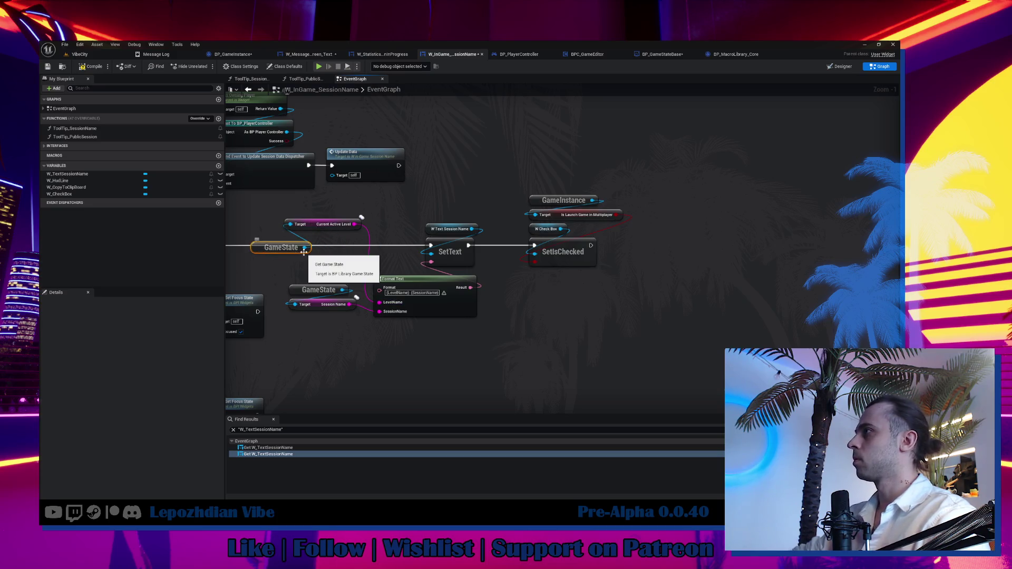
drag(309, 228, 304, 247)
mouse_move(305, 247)
mouse_down()
mouse_move(361, 289)
mouse_move(294, 304)
mouse_up()
key(Delete)
Line up the GameState and getter nodes and compile the widget blueprint.
mouse_move(332, 224)
mouse_down()
mouse_move(342, 290)
mouse_move(340, 257)
mouse_up()
drag(316, 290, 240, 257)
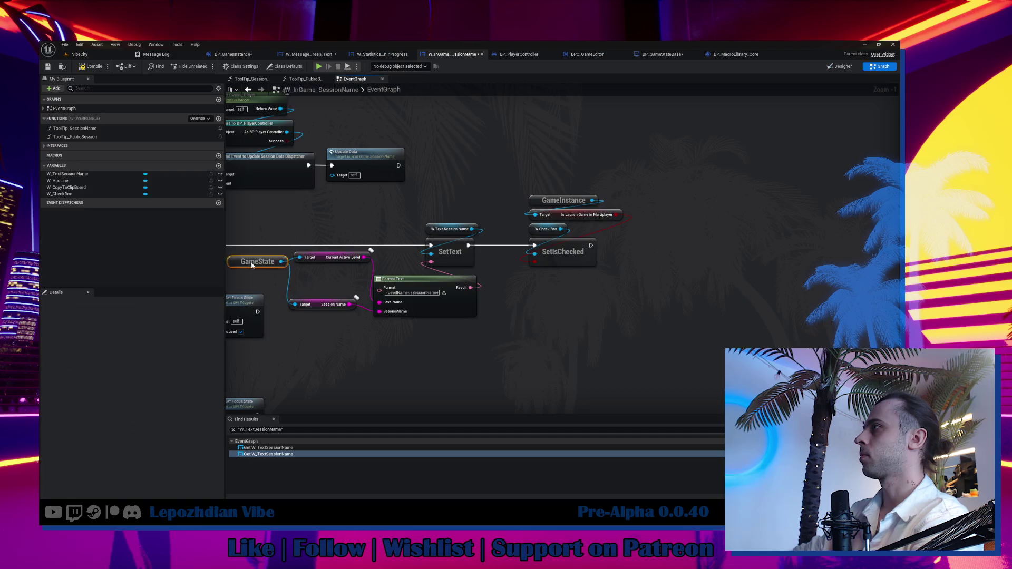
drag(303, 275, 388, 279)
click(409, 284)
drag(381, 244, 461, 290)
mouse_move(419, 262)
mouse_down()
mouse_move(334, 270)
mouse_move(390, 298)
mouse_up()
ctrl+click(333, 269)
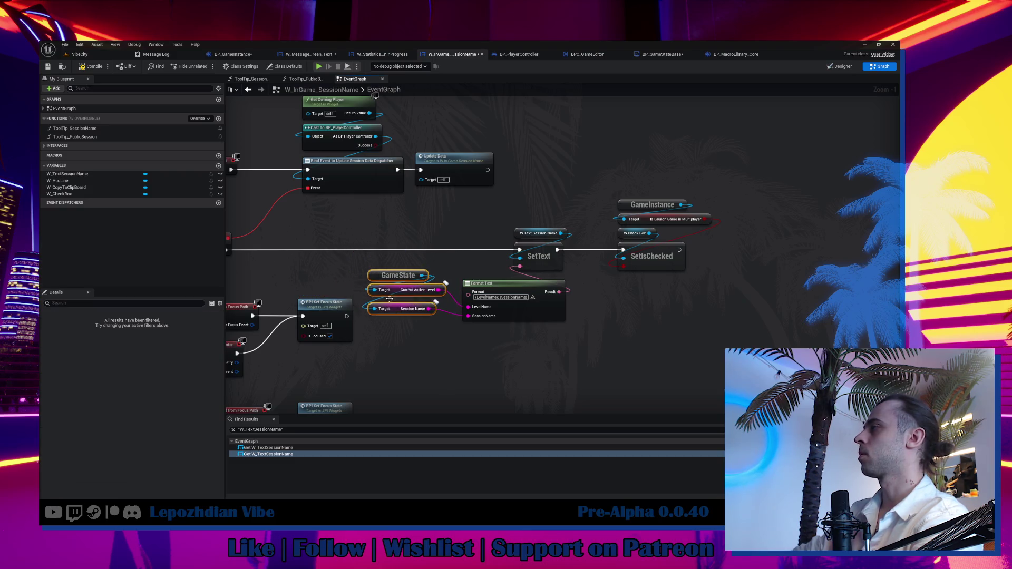
click(92, 70)
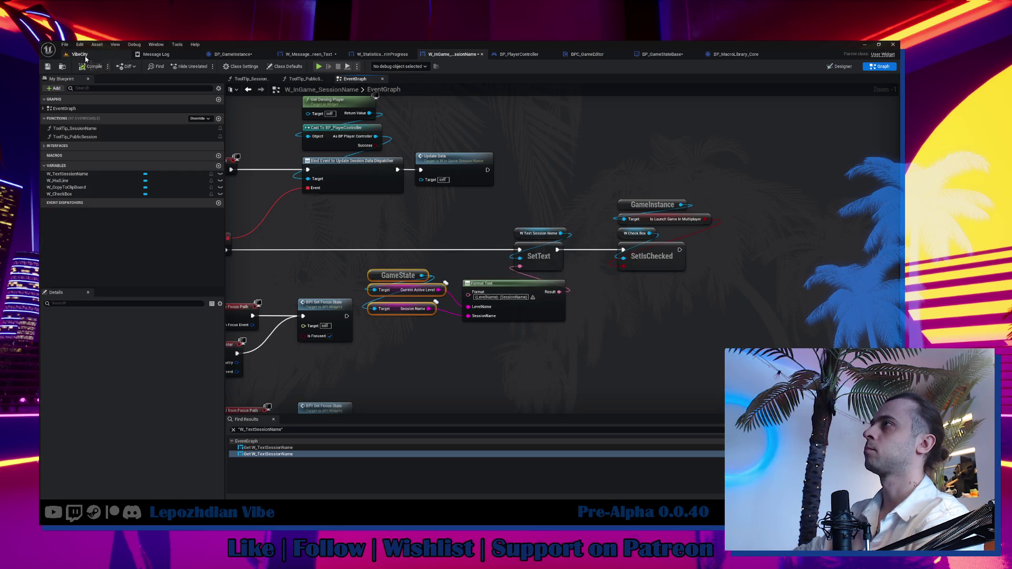
click(89, 54)
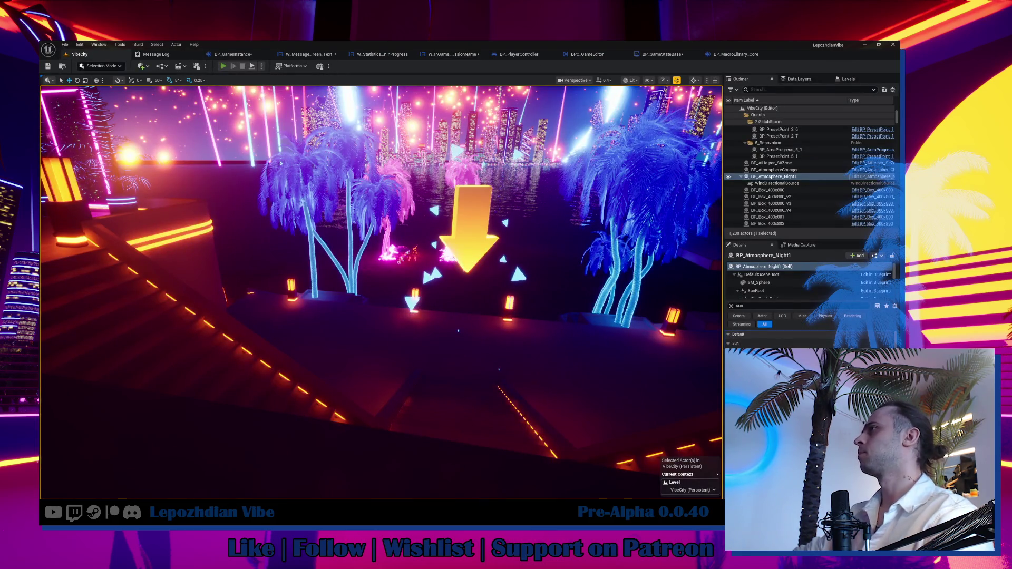
Play-test and confirm the session menu header reads 'VibeCity: Vibe', then return to W_InGame_SessionName.
key(alt+p)
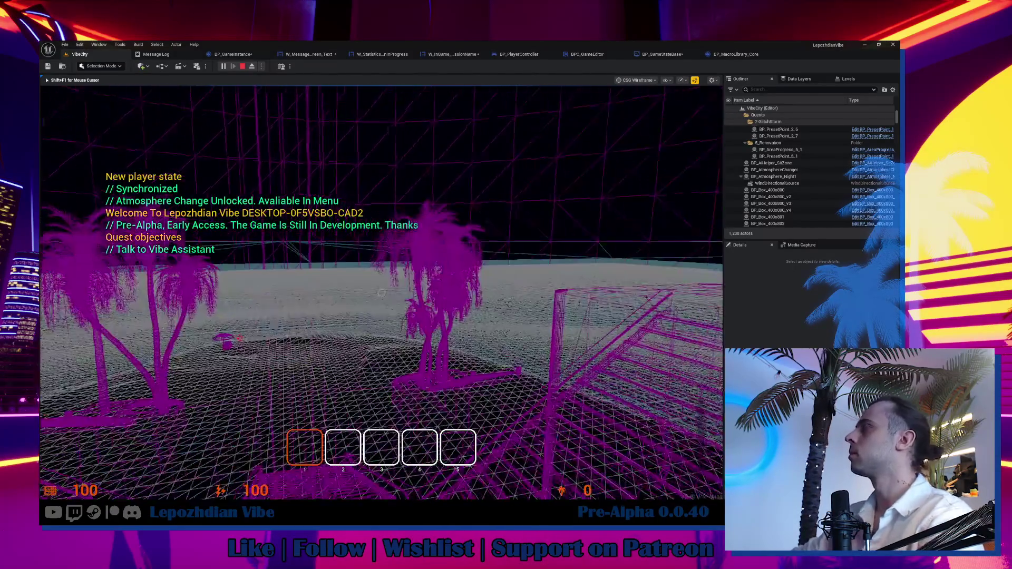
key(Tab)
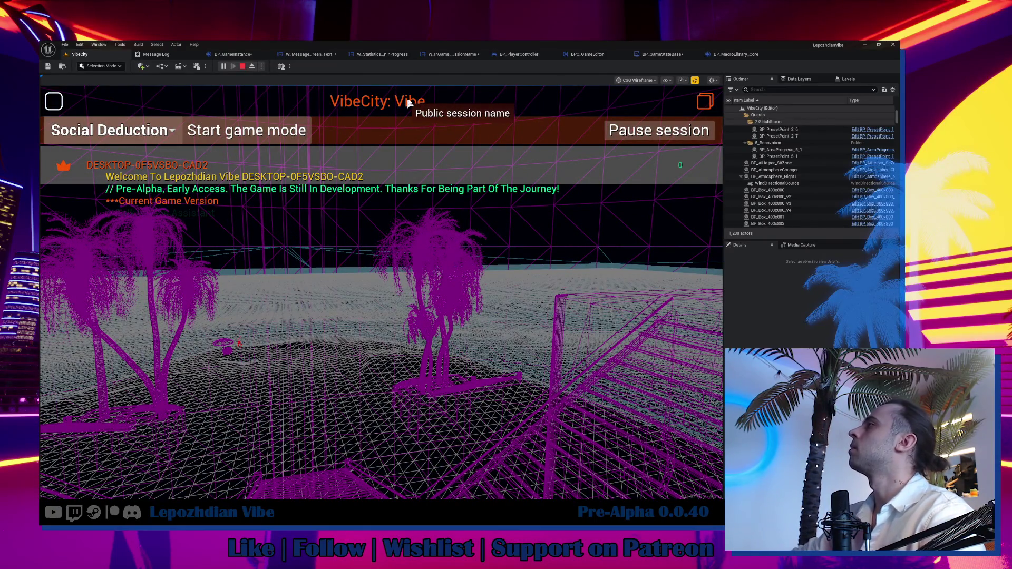
key(Escape)
click(454, 55)
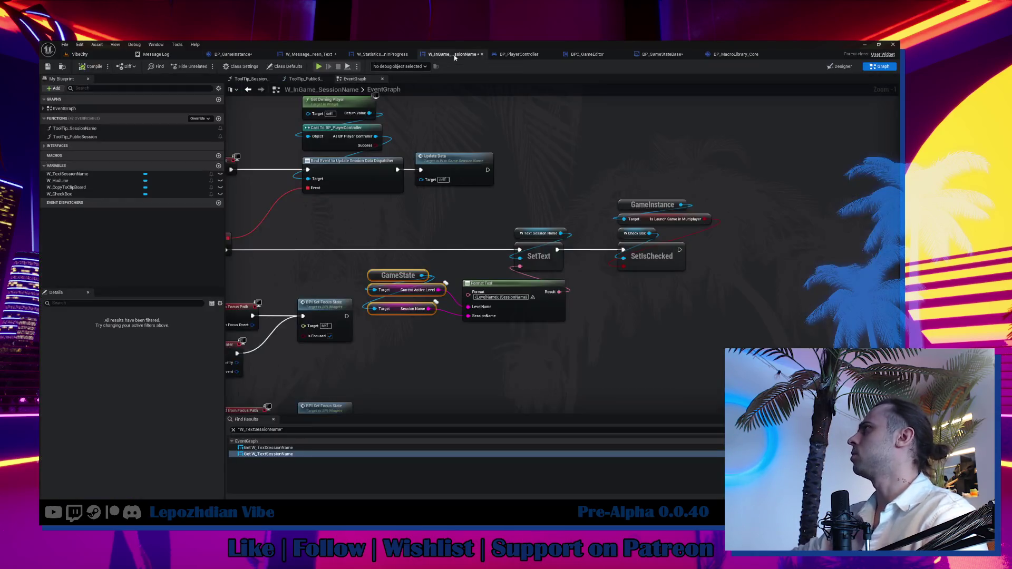
In the ToolTip_SessionName function, add a Make Quick Tool Tip node on the Return Value.
click(838, 68)
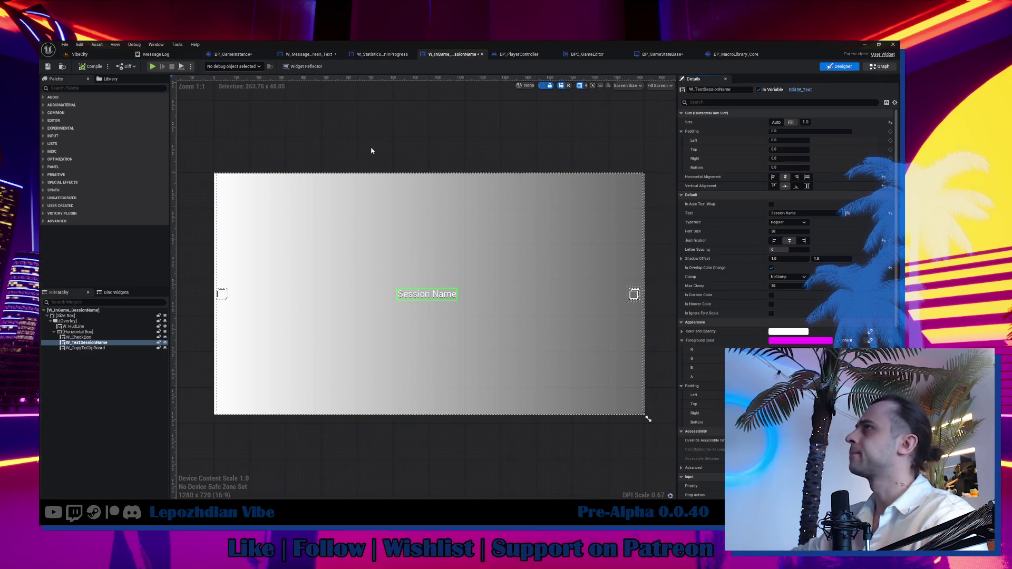
key(alt+Left)
double_click(104, 137)
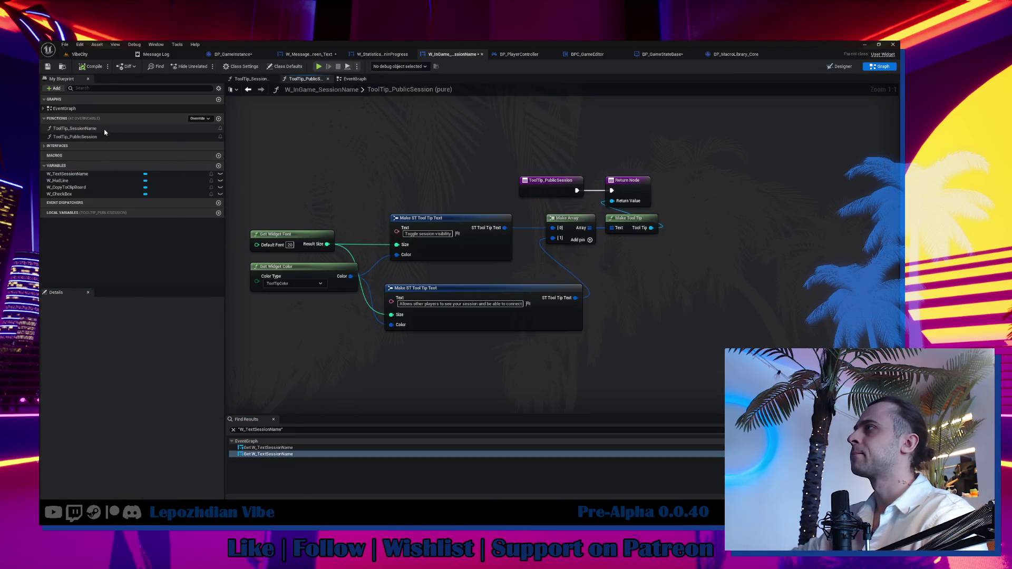
double_click(104, 129)
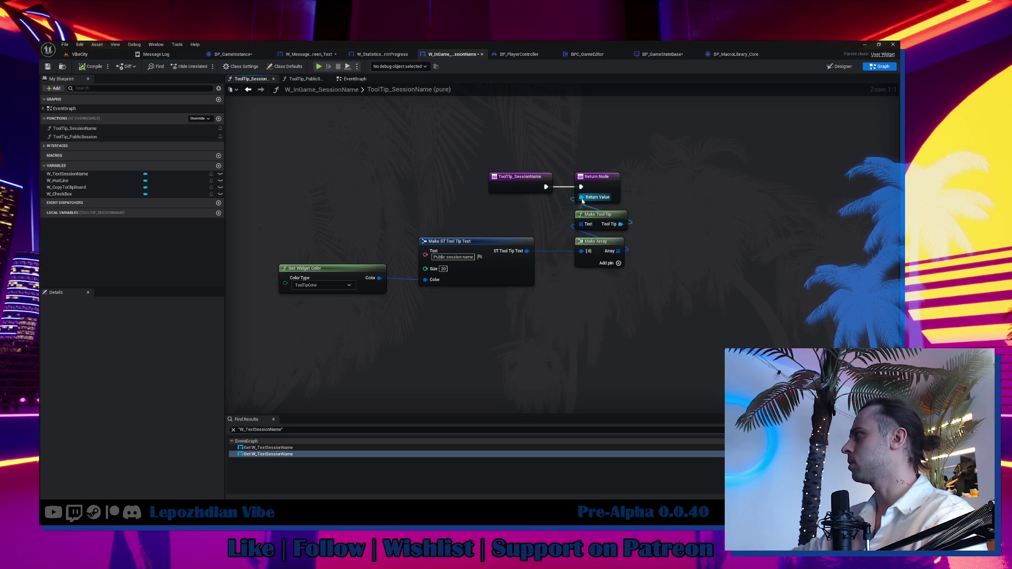
drag(580, 197, 492, 210)
text(make)
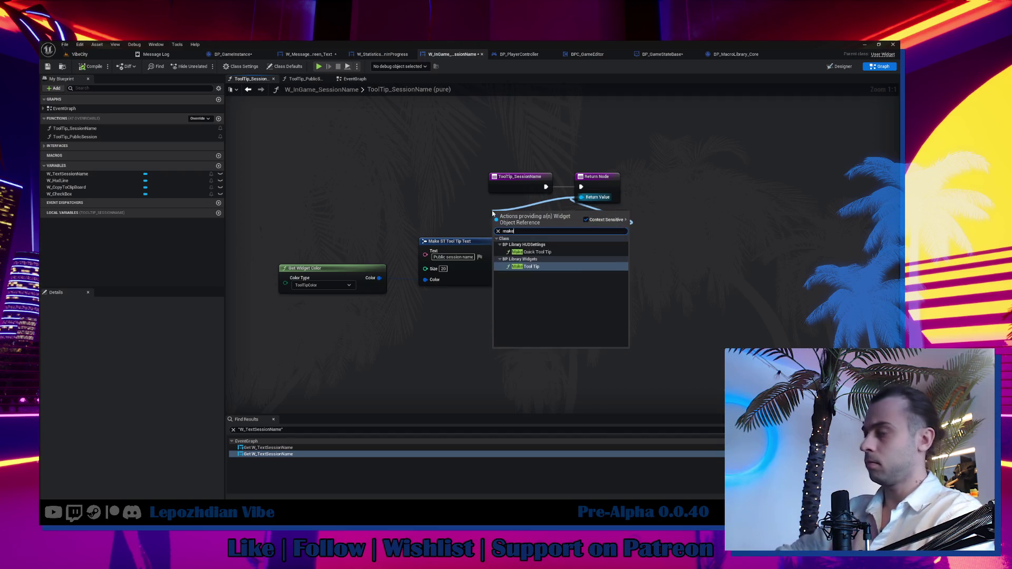
click(533, 252)
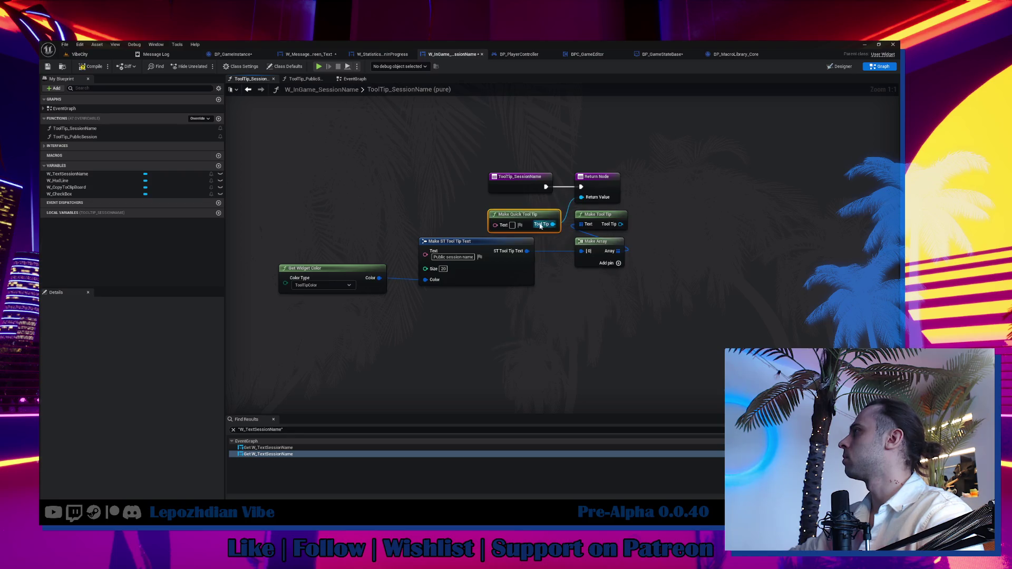
drag(535, 214, 421, 208)
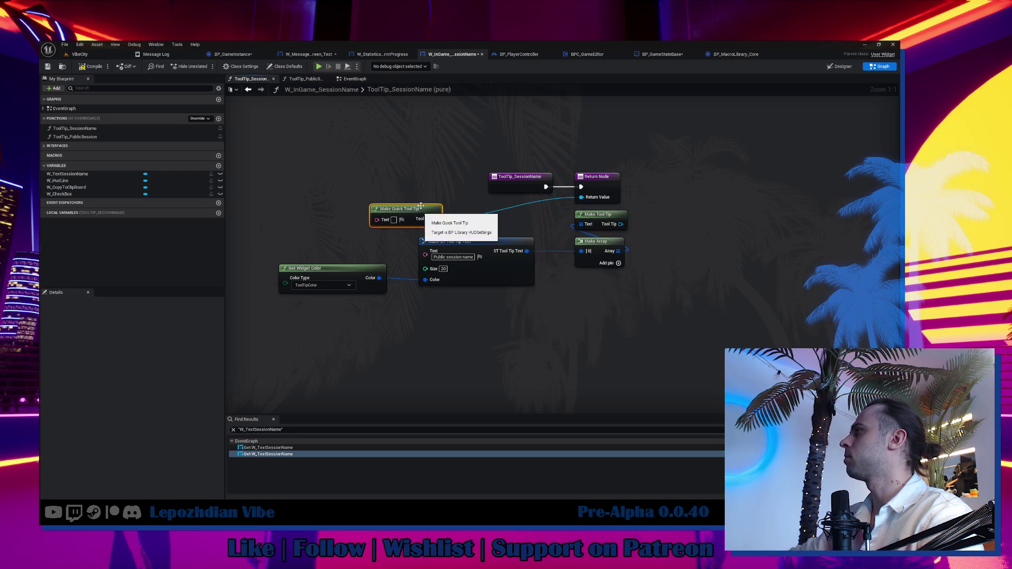
Set the quick tooltip text to 'Level name and Public Session Name'.
mouse_move(582, 197)
mouse_down()
mouse_move(422, 191)
mouse_move(400, 169)
mouse_up()
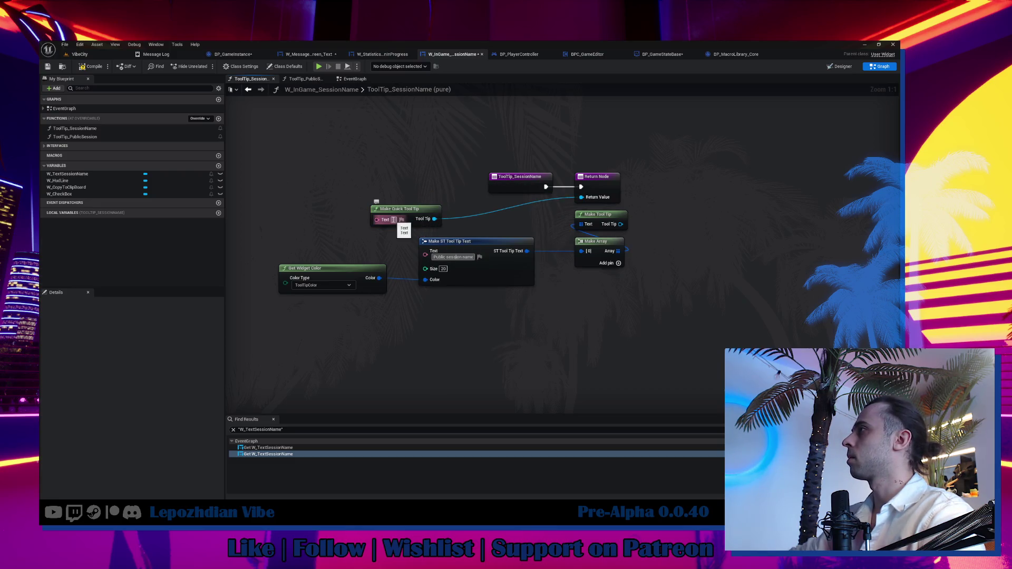
text(Level)
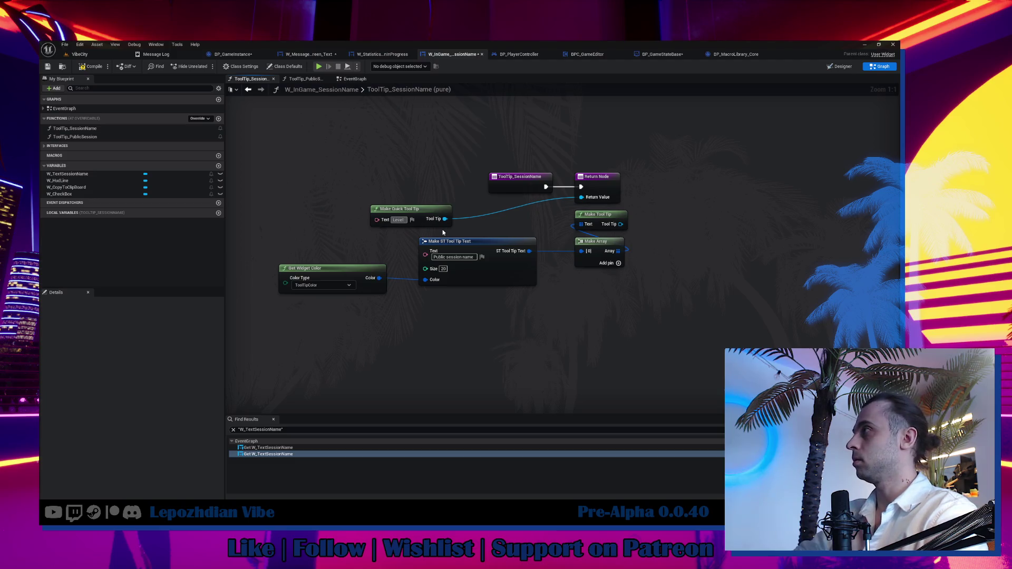
text( Name)
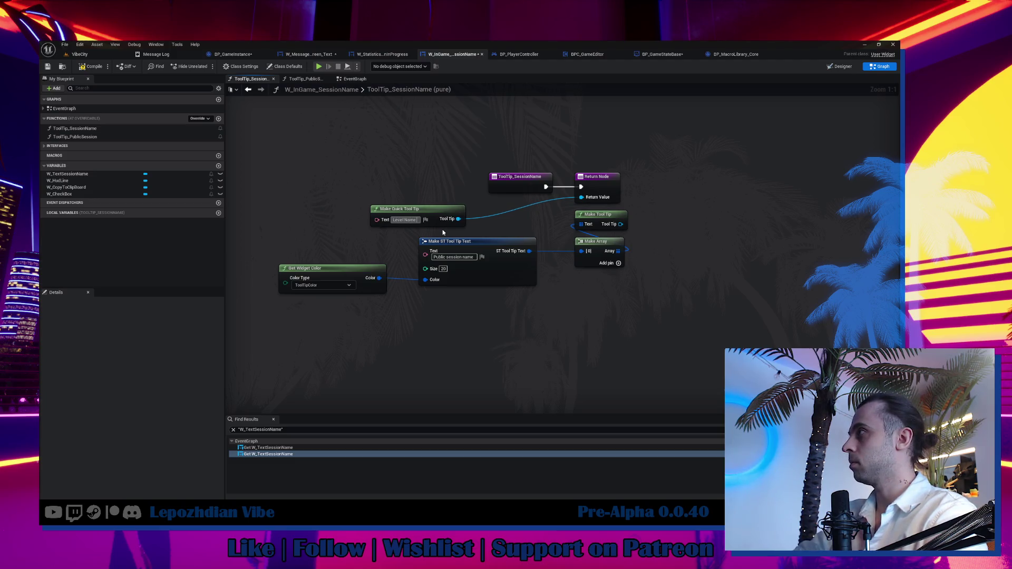
text( and)
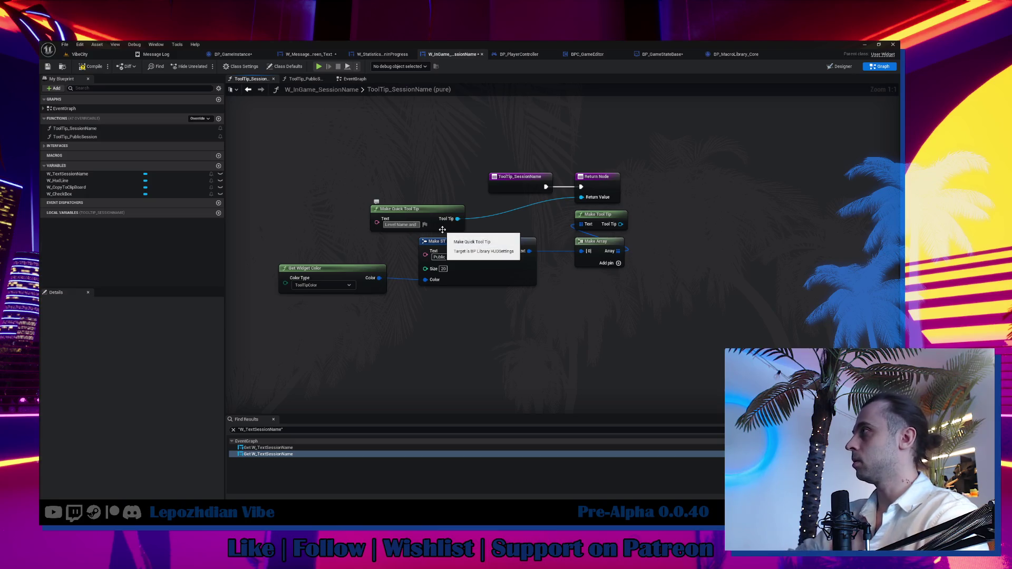
key(BackSpace)
text(nd)
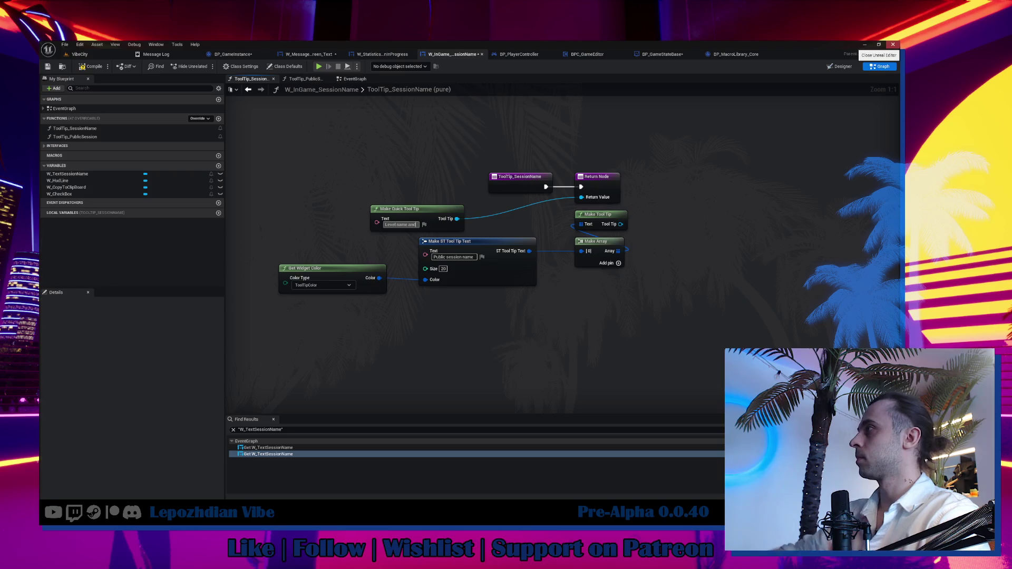
text( Public)
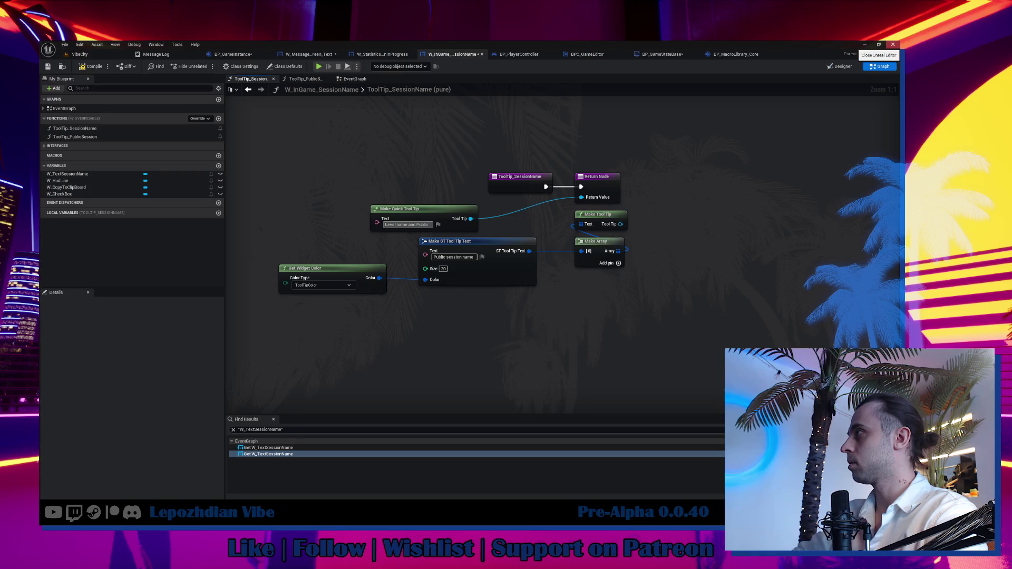
text( Session Nam)
text(e)
key(Return)
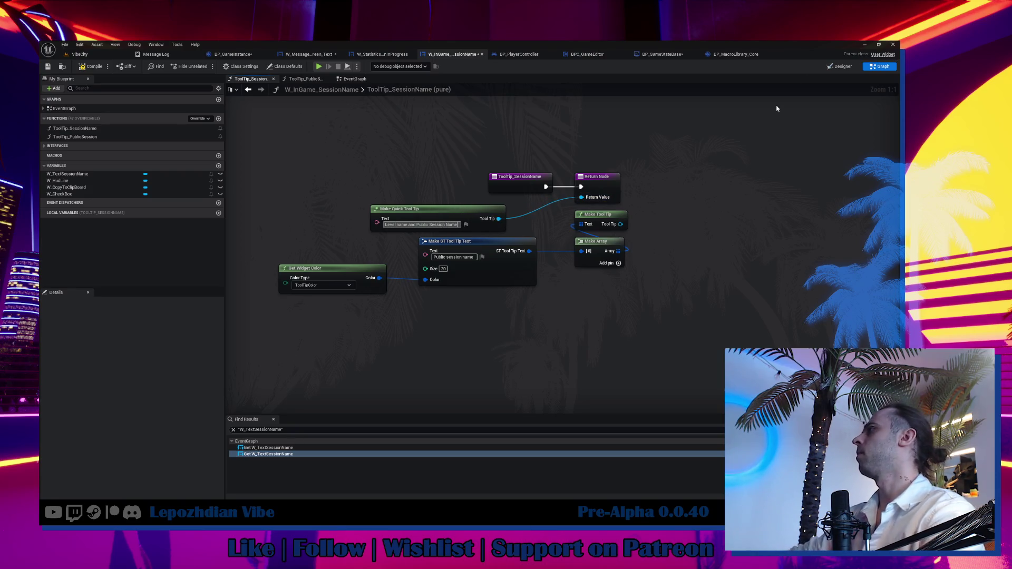
Delete the unused rich tooltip, array and color nodes and place the quick tooltip beside the Return Node.
drag(569, 207, 603, 264)
key(Delete)
drag(325, 259, 537, 303)
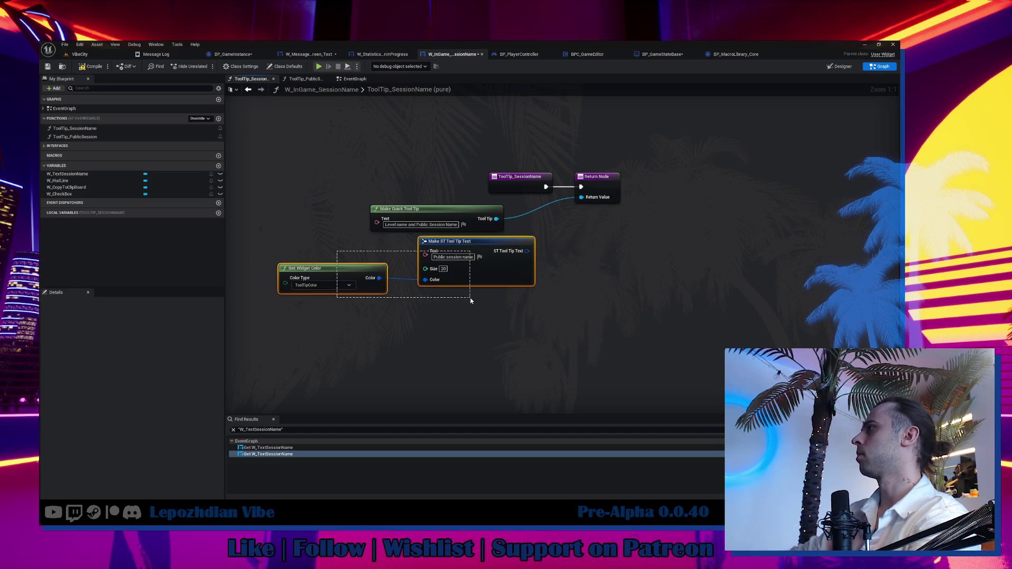
key(Delete)
drag(481, 221, 530, 221)
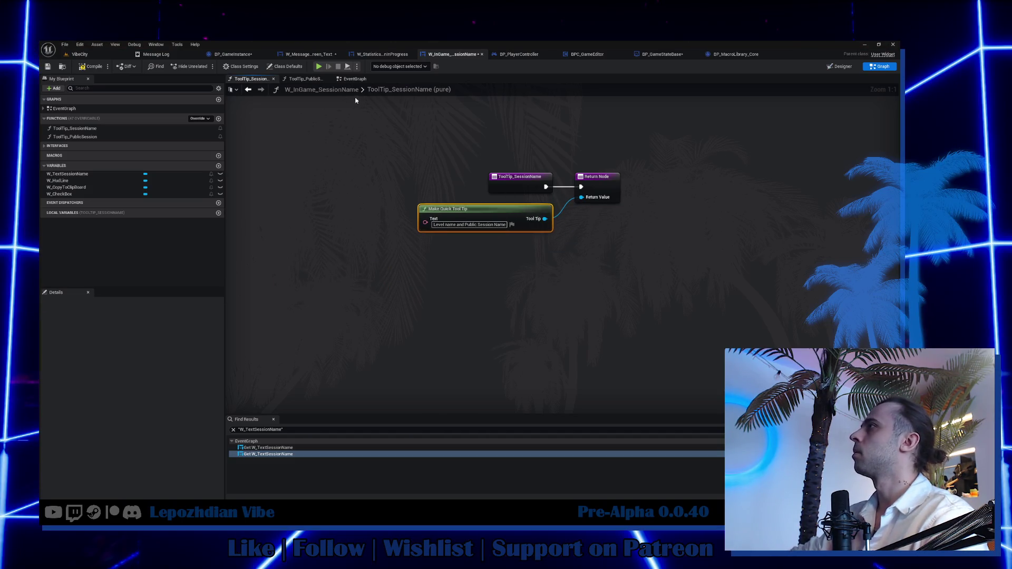
click(354, 79)
mouse_move(402, 250)
mouse_down()
mouse_move(443, 310)
mouse_move(472, 324)
mouse_up()
Paste the GameState getters and Format Text by Clipboard Set and wire Result into its Value.
mouse_move(487, 386)
mouse_down()
mouse_move(492, 354)
mouse_move(638, 182)
mouse_move(664, 30)
mouse_move(693, 38)
mouse_up()
key(ctrl+v)
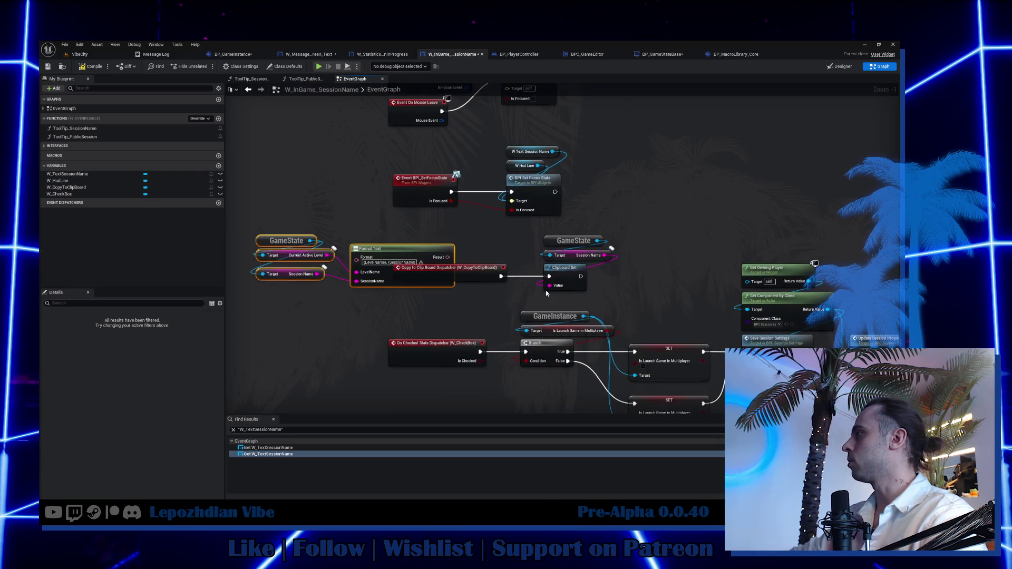
drag(393, 247, 331, 229)
mouse_move(386, 238)
mouse_down()
mouse_move(527, 266)
mouse_move(552, 285)
mouse_up()
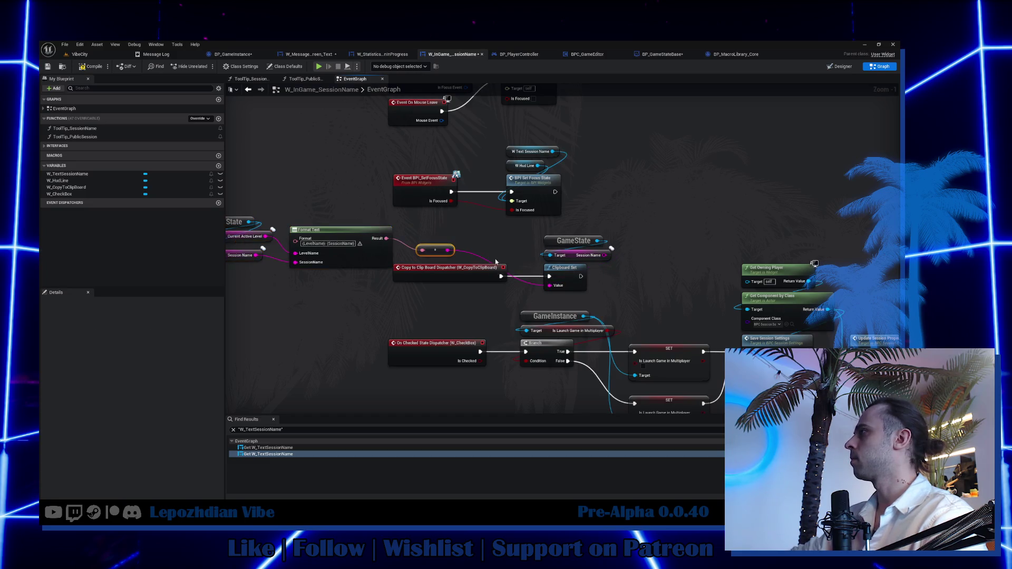
drag(436, 250, 430, 239)
click(557, 231)
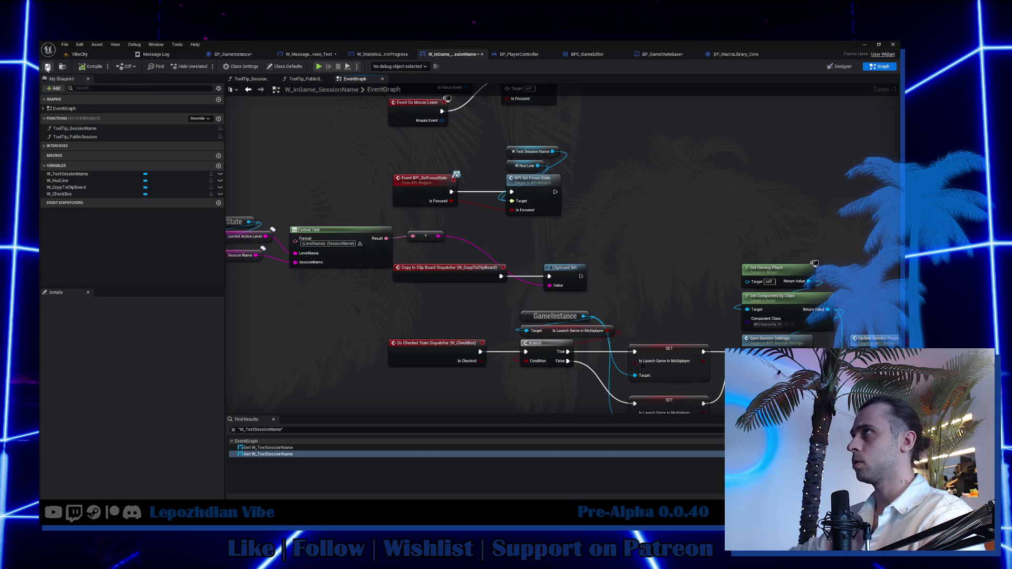
Save all modified assets from the level editor's File menu.
click(79, 54)
click(65, 44)
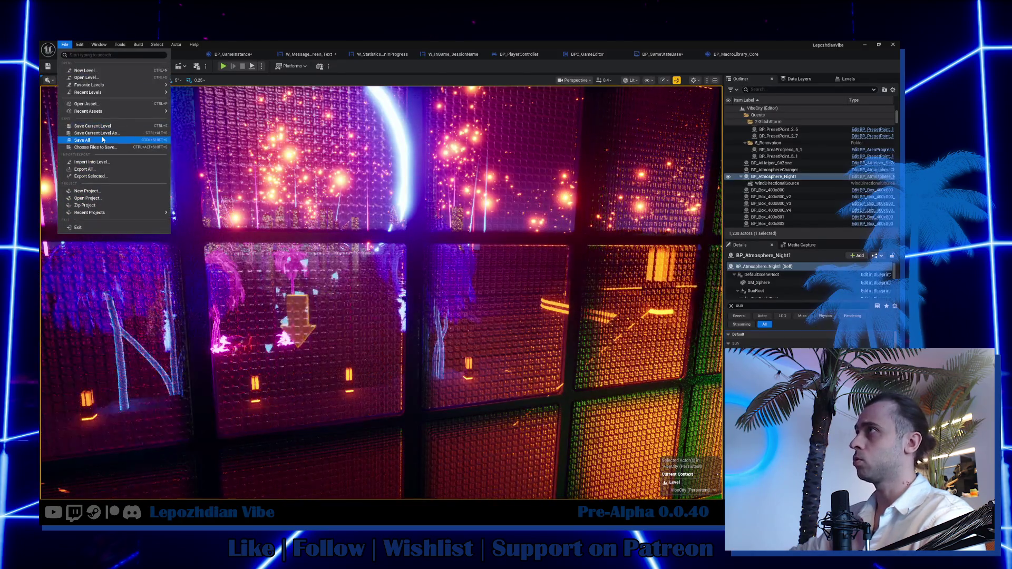
click(82, 140)
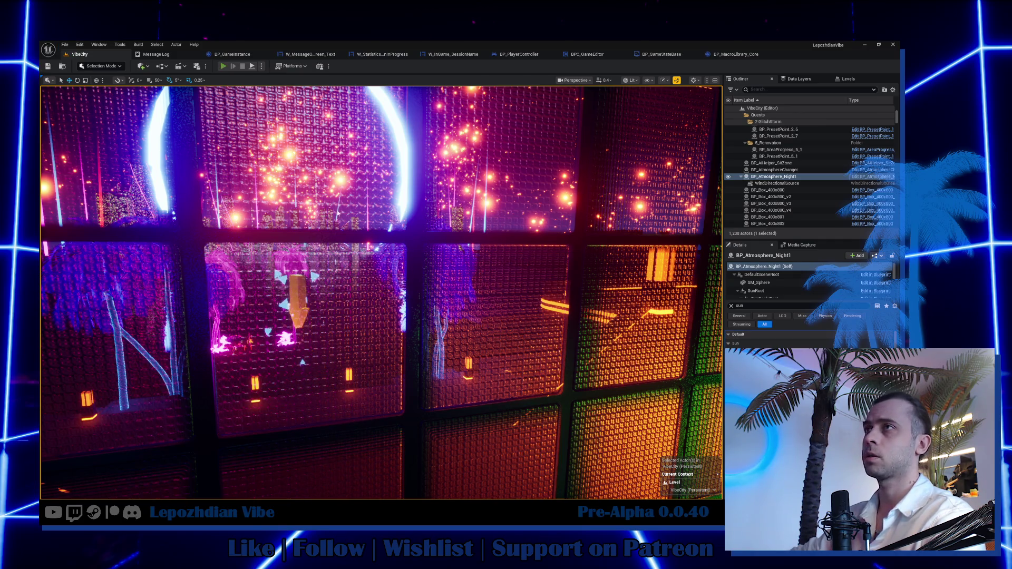
Play the game and copy the 'VibeCity: Vibe' session title from the session bar.
key(alt+p)
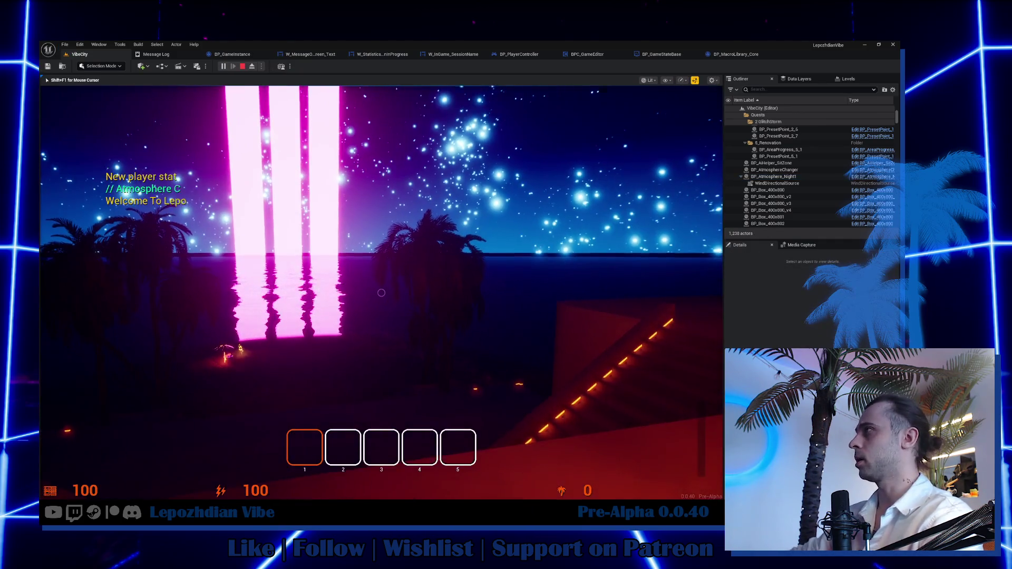
key(shift+F1)
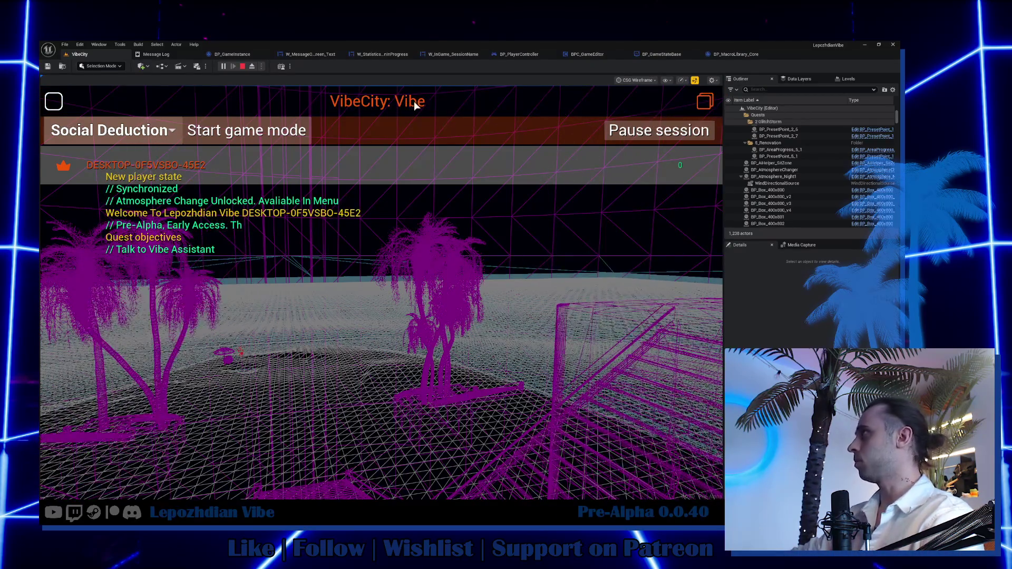
click(694, 106)
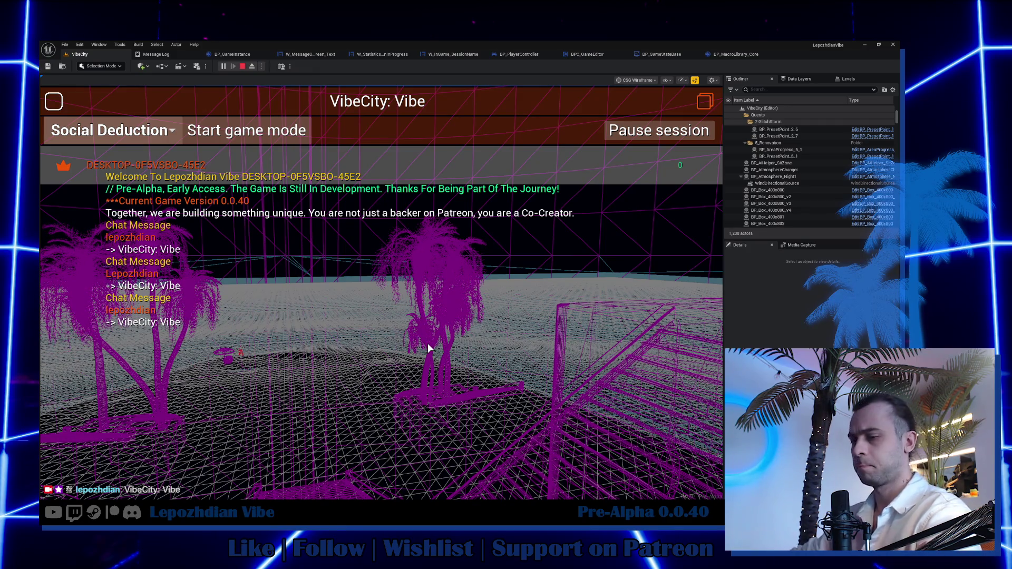
key(alt+Tab)
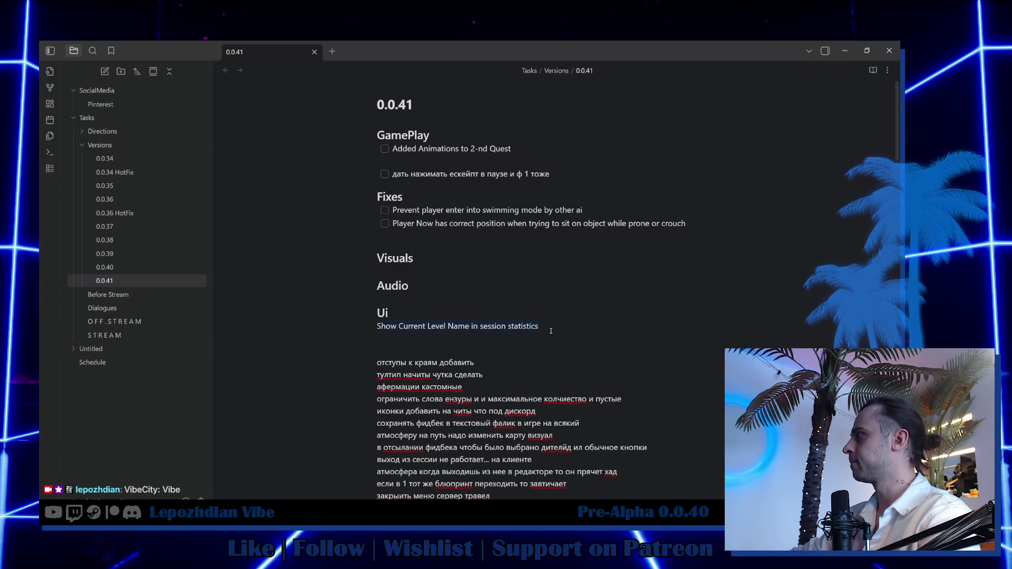
Turn the 'Show Current Level Name in session statistics' line into a task and check it off.
right_click(523, 325)
mouse_move(580, 379)
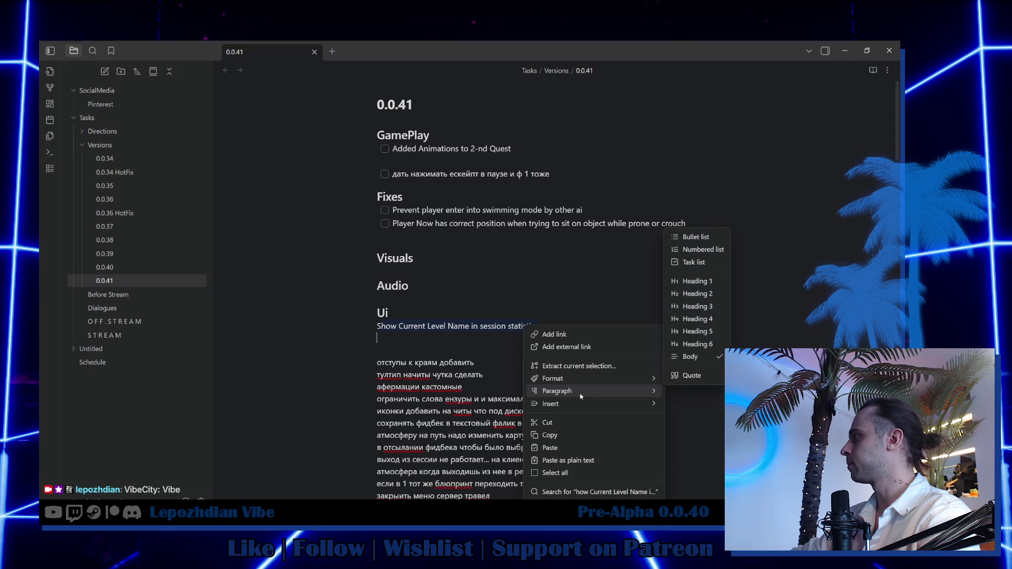
mouse_move(590, 404)
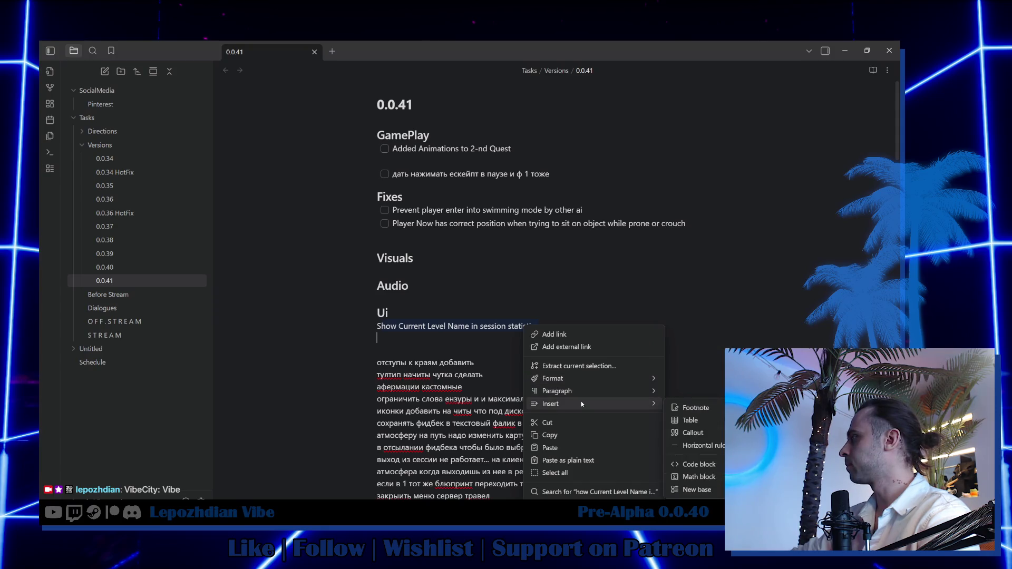
key(Escape)
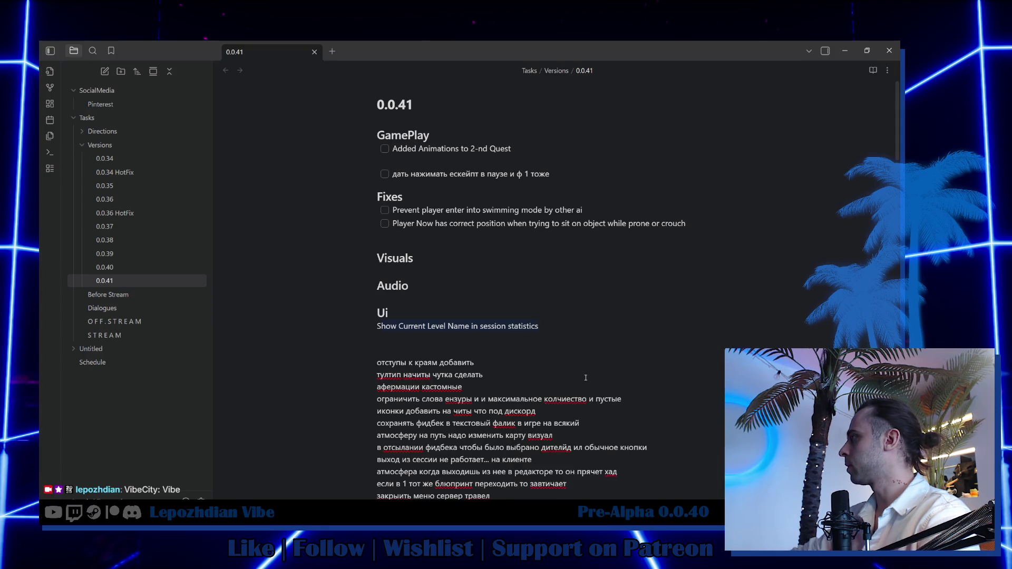
right_click(402, 328)
mouse_move(479, 383)
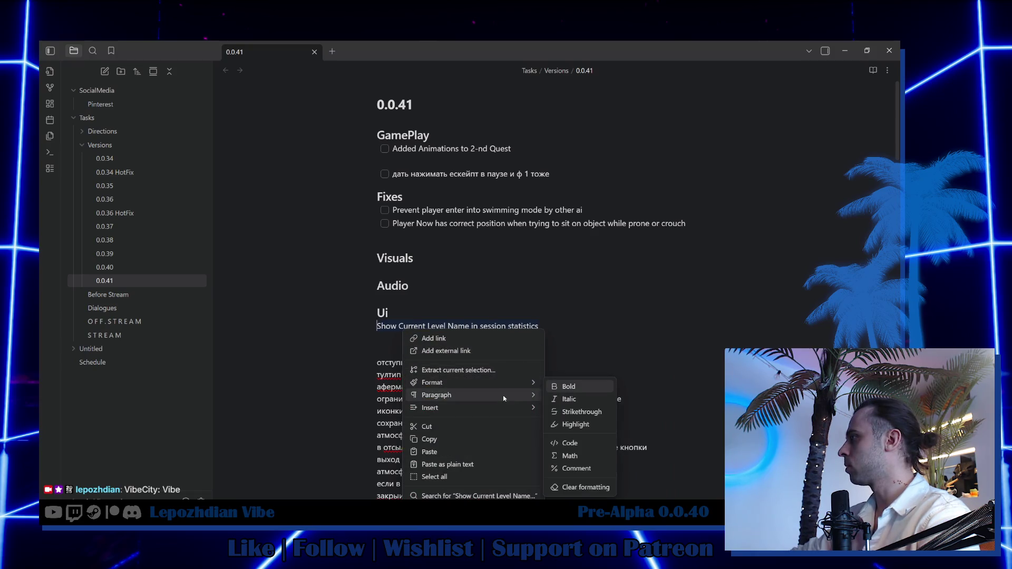
mouse_move(504, 398)
click(574, 269)
click(385, 327)
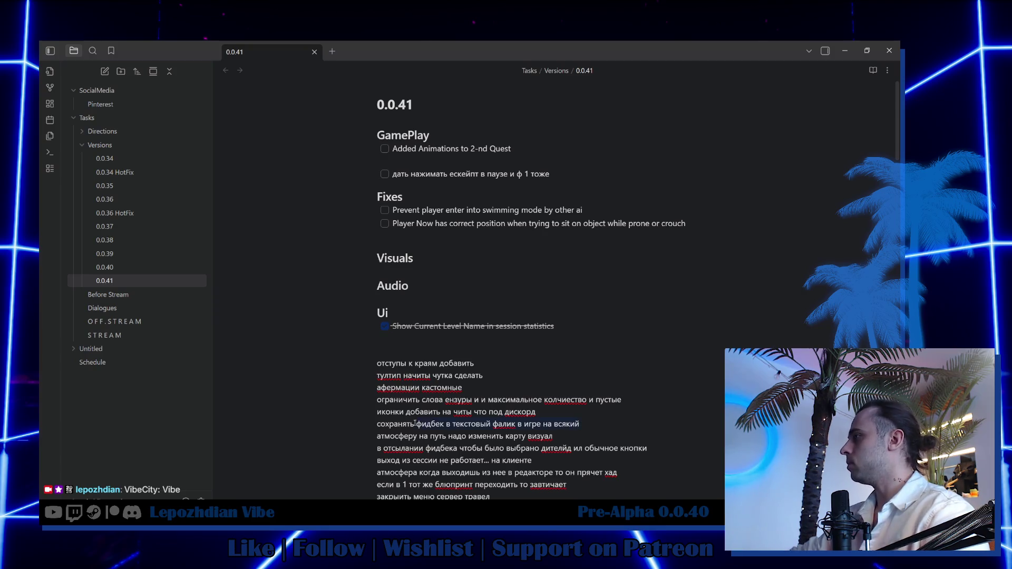
Move the feedback-saving note into a new task below the completed one.
key(BackSpace)
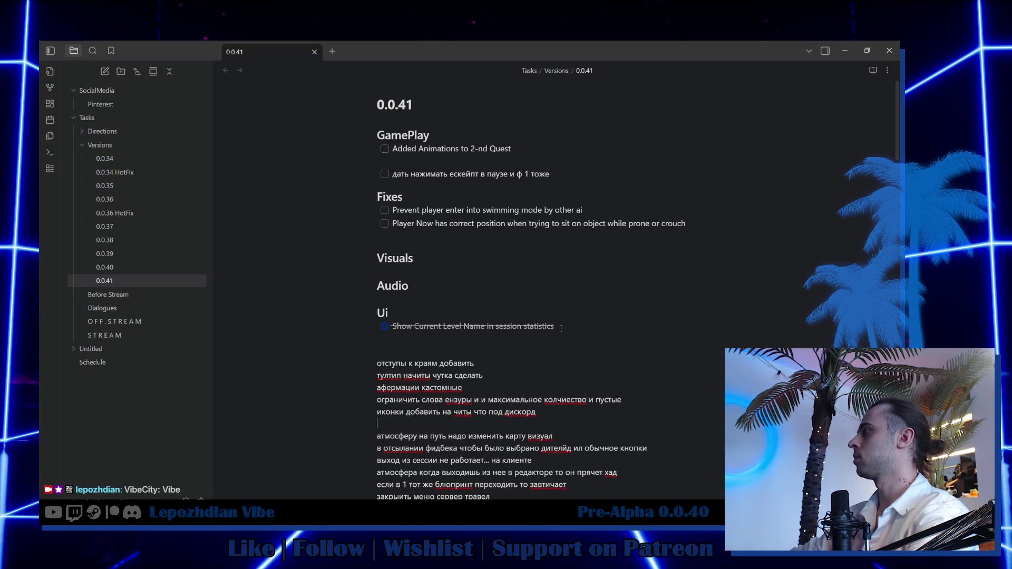
click(560, 326)
key(Return)
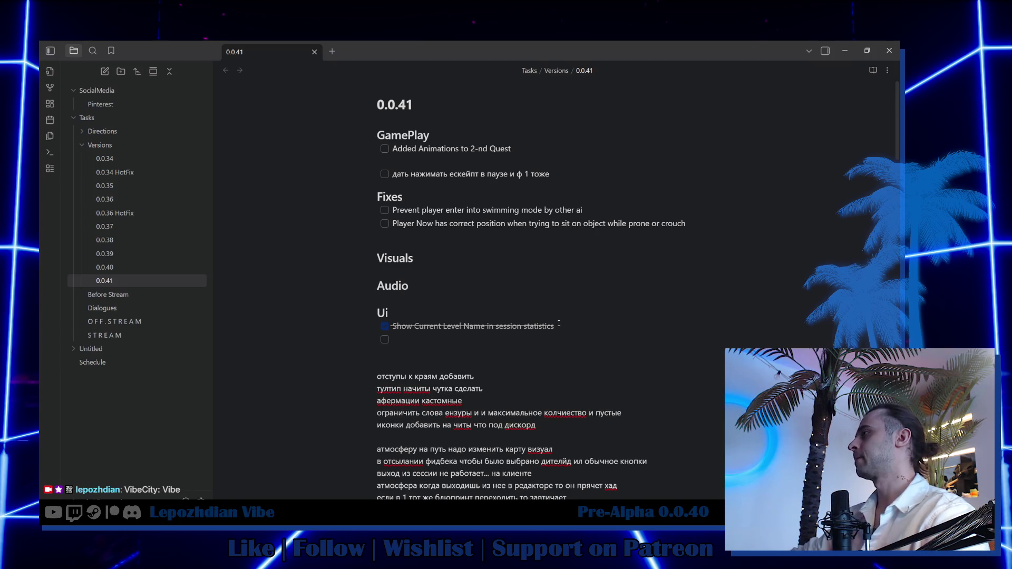
key(ctrl+v)
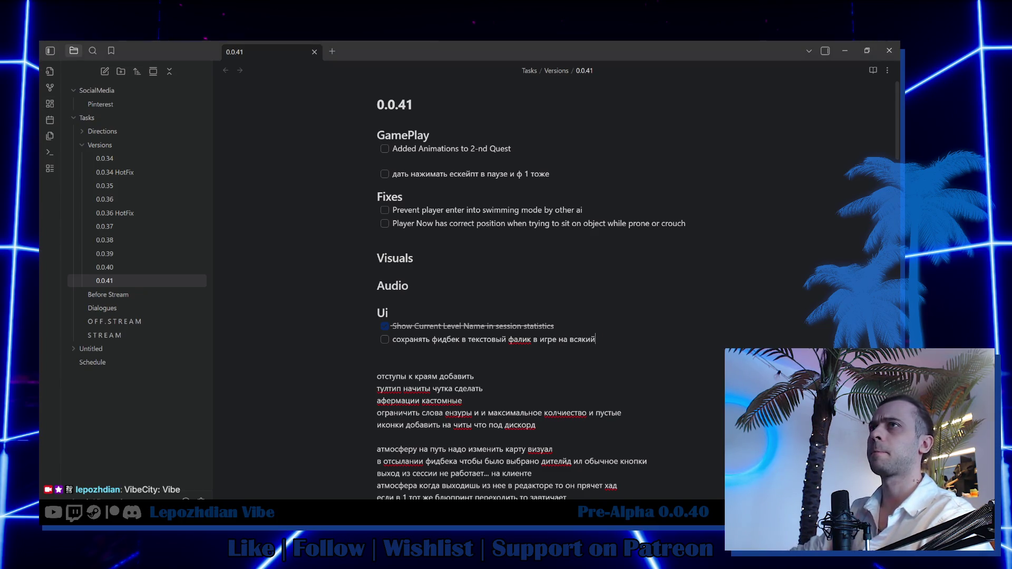
Return to the running VibeCity game and bring back the session overlay.
key(alt+Tab)
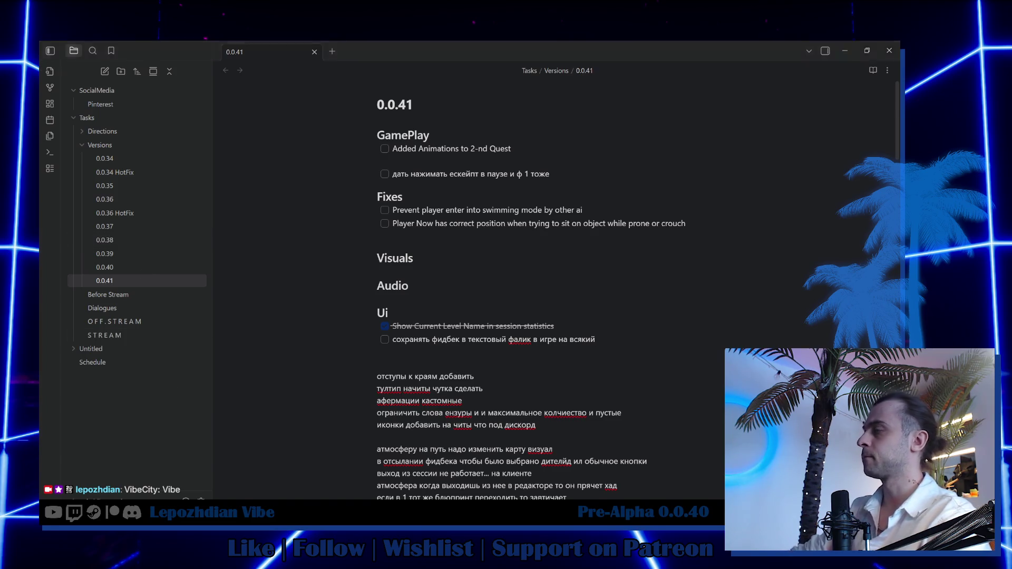
click(280, 356)
key(shift+F1)
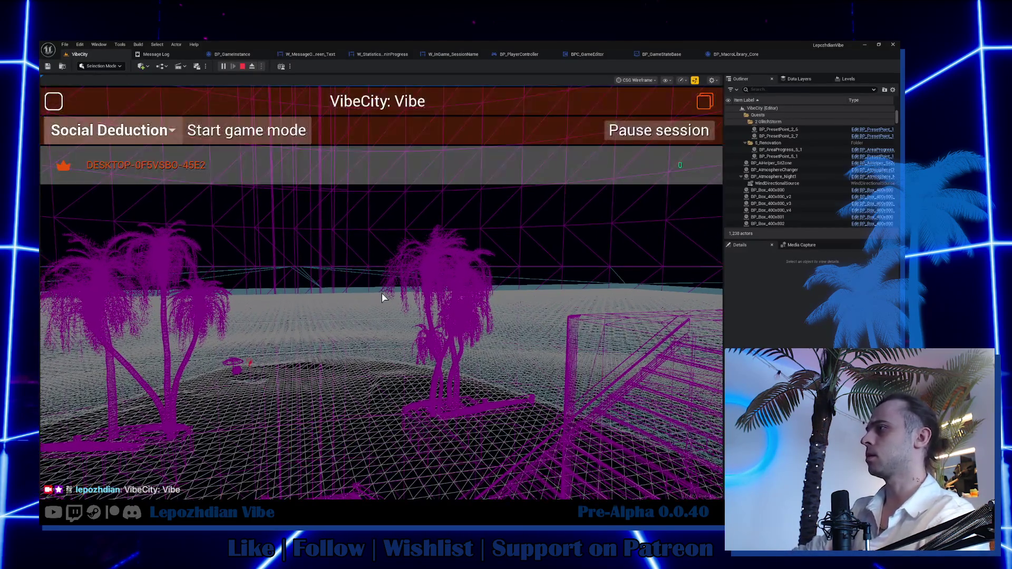
Open the Feedback page from the in-game main menu, review it, then close it.
key(Escape)
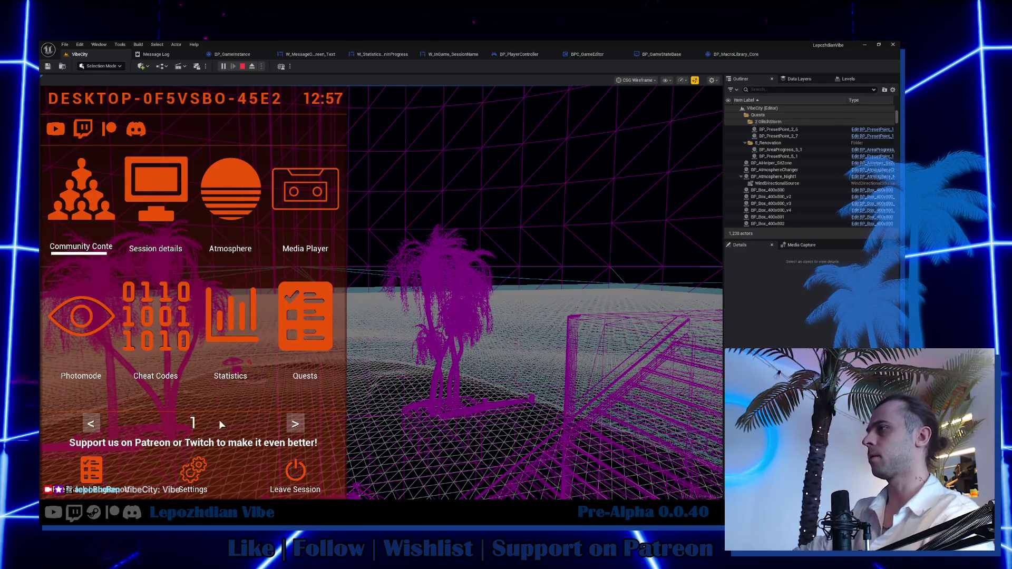
click(100, 464)
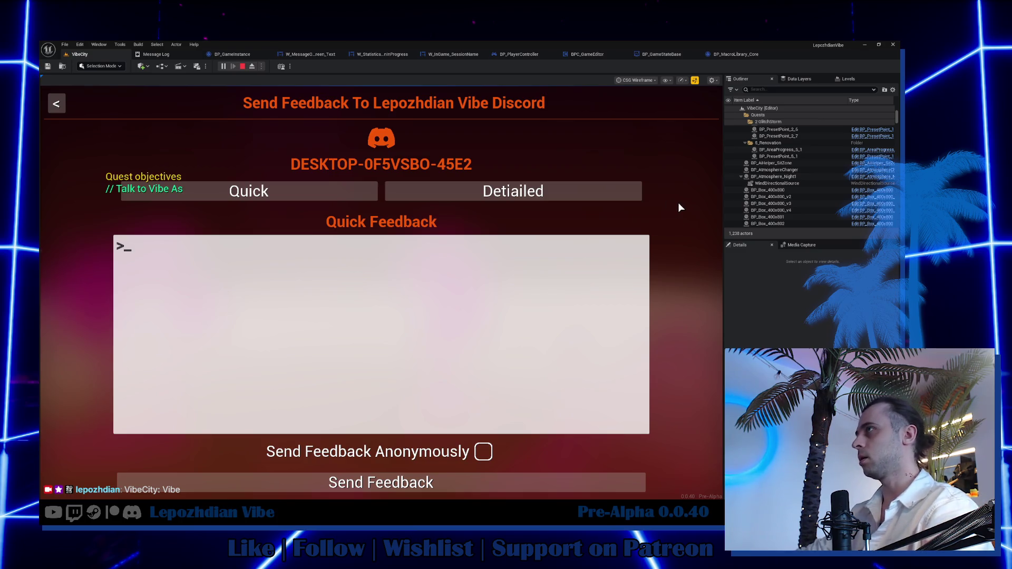
key(Escape)
key(Escape)
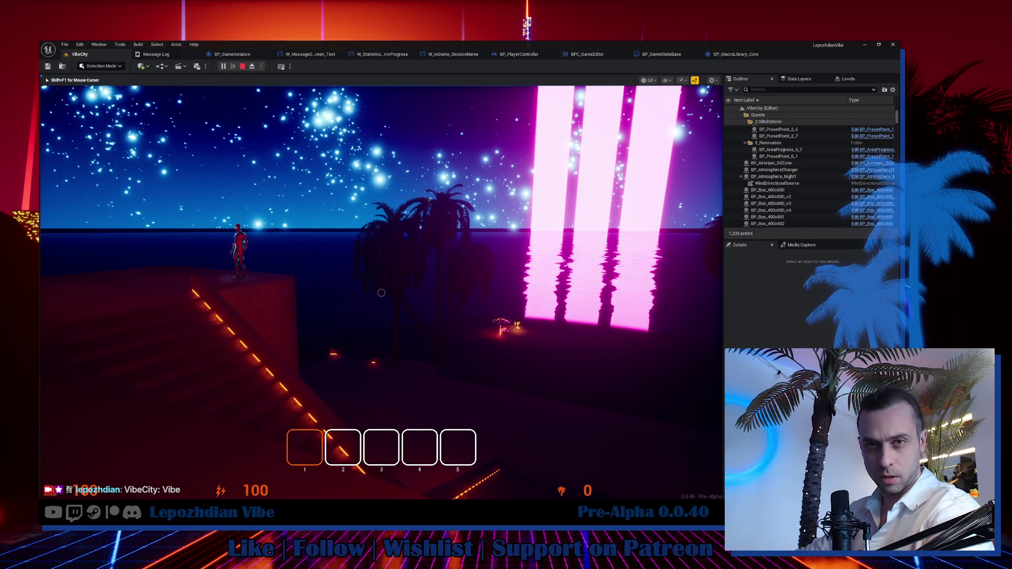
Reopen the in-game Feedback page and switch to the Detailed questionnaire.
key(Escape)
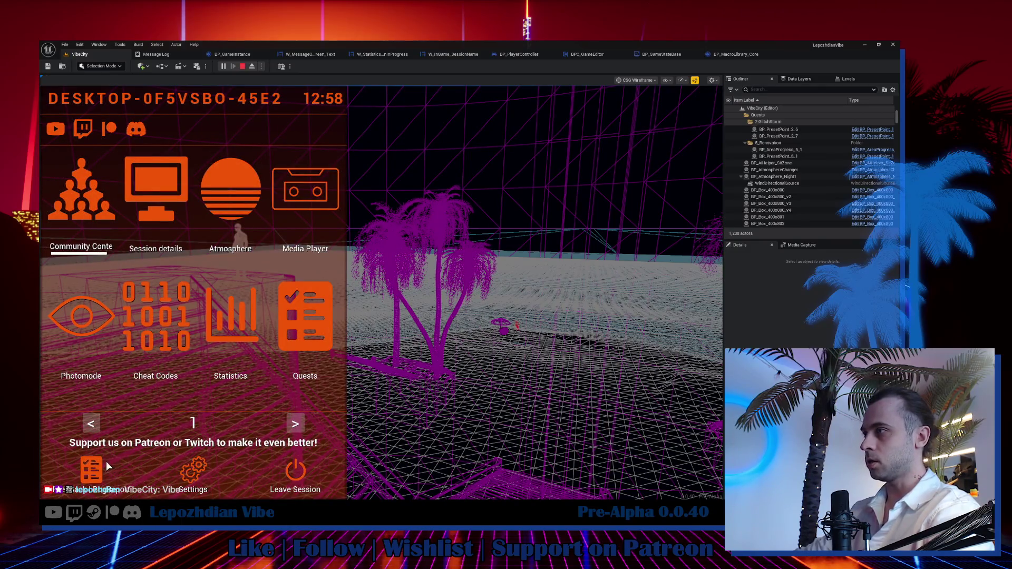
click(98, 467)
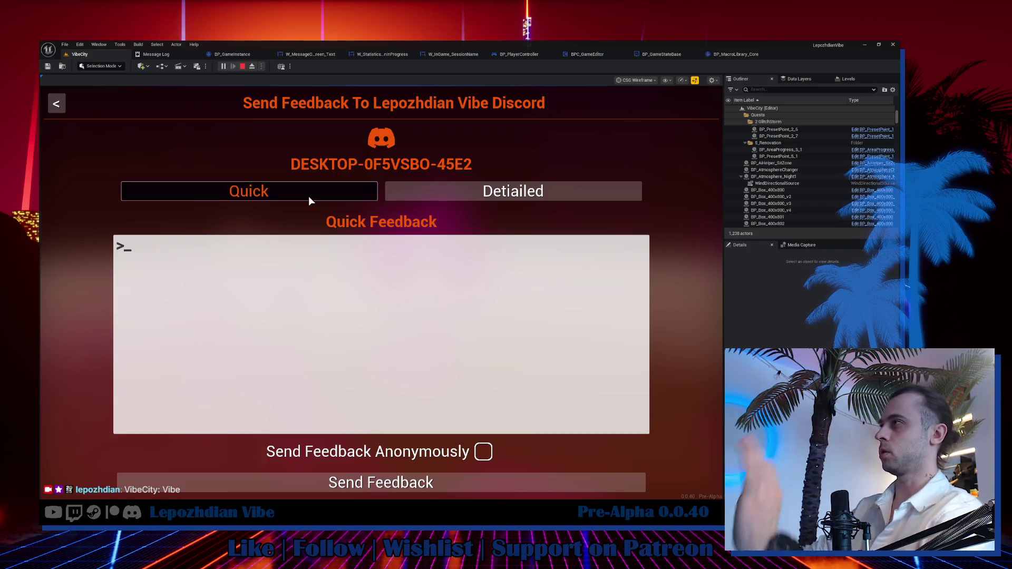
click(511, 192)
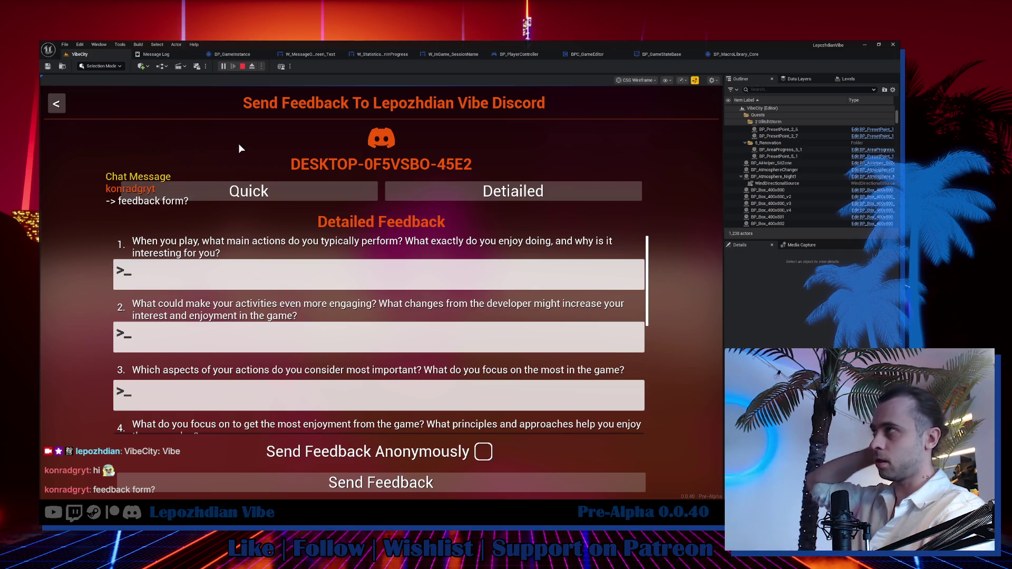
Close the feedback form, return to gameplay, and bring up the main menu again.
key(Escape)
key(F3)
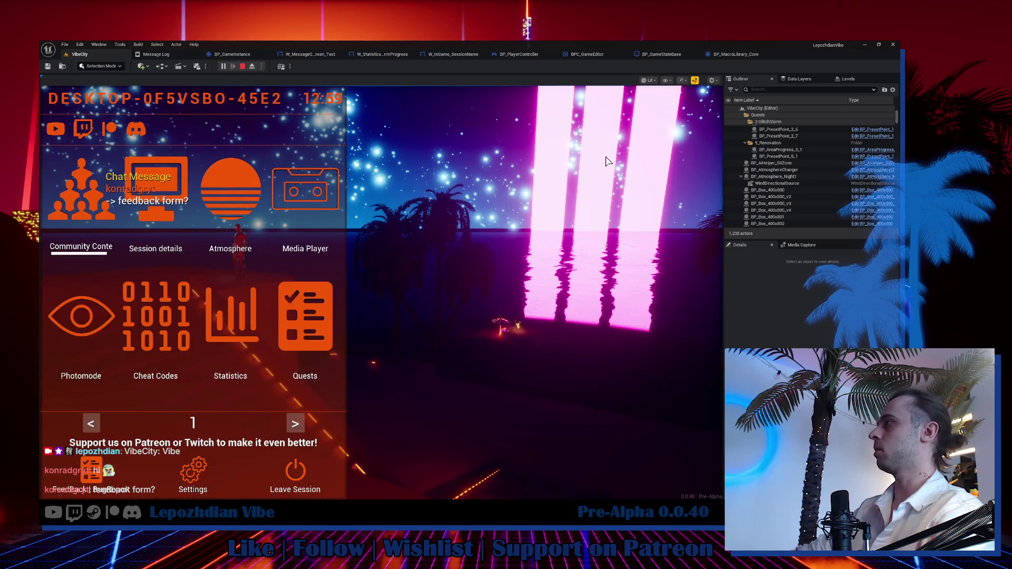
click(567, 359)
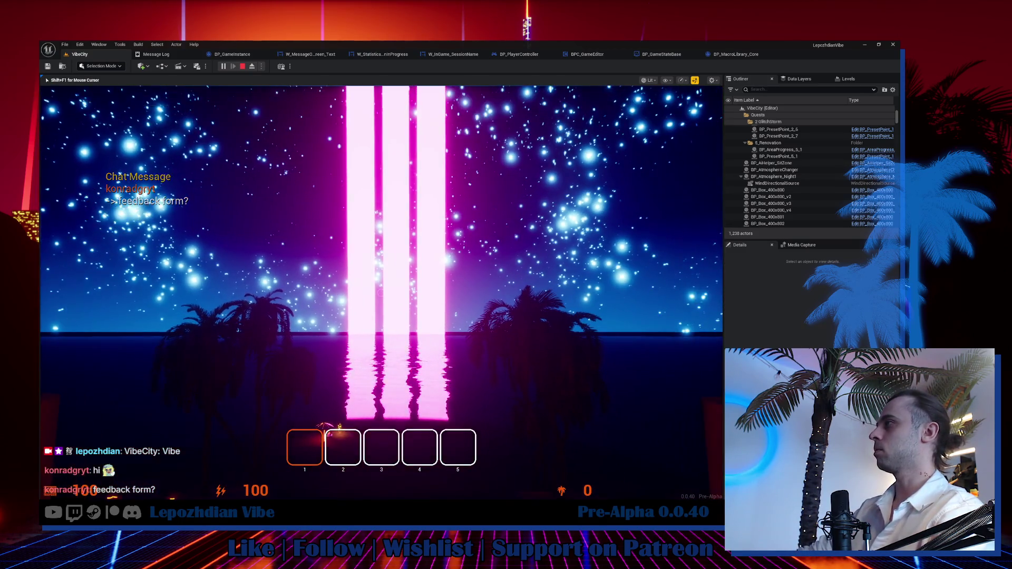
key(Escape)
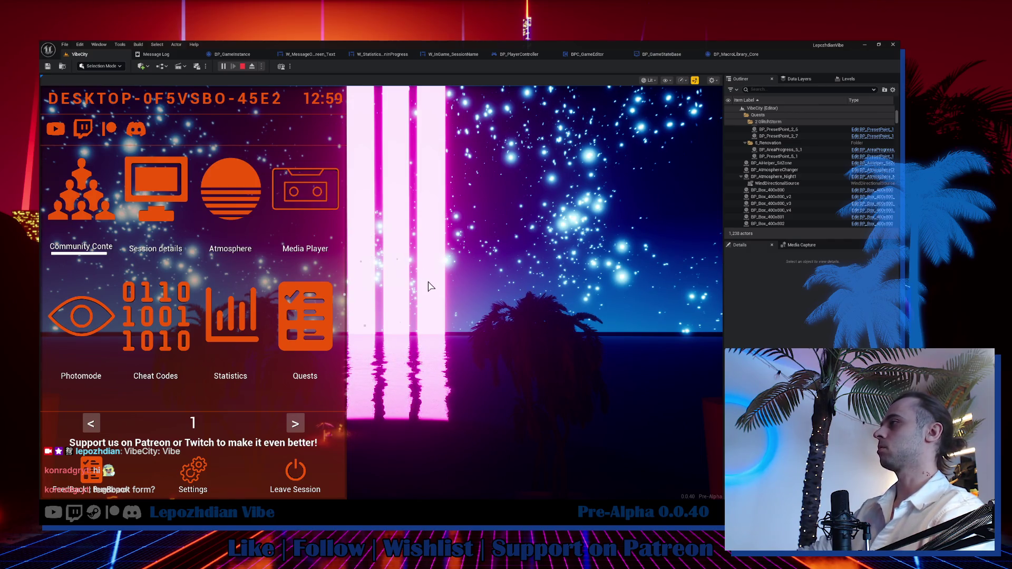
In the Atmosphere settings, set SunGradient1, 2 and 3 to orange, green and blue presets.
click(230, 200)
click(248, 322)
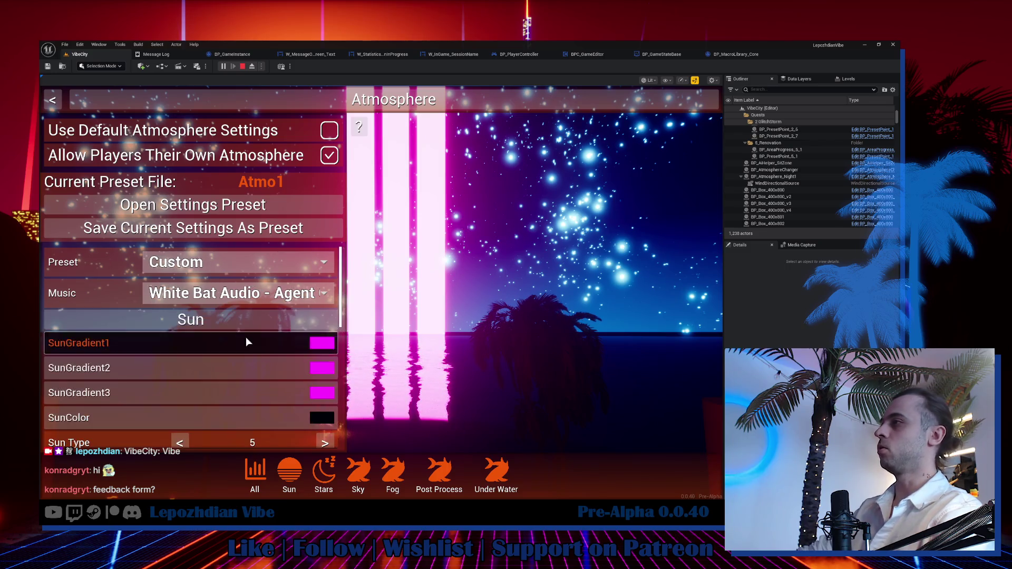
click(324, 372)
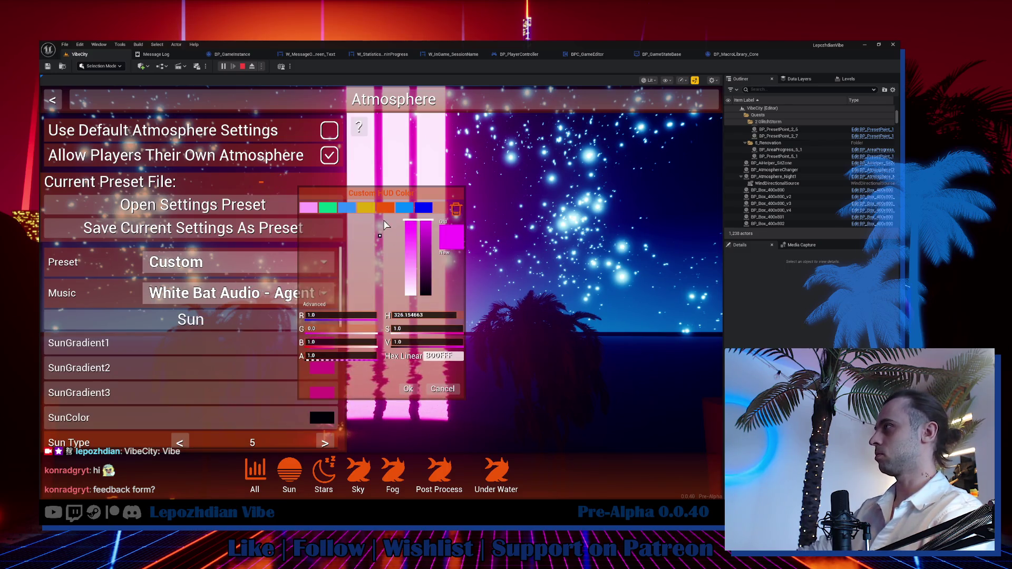
click(384, 207)
click(408, 388)
click(322, 367)
click(323, 209)
click(403, 387)
click(322, 393)
click(423, 207)
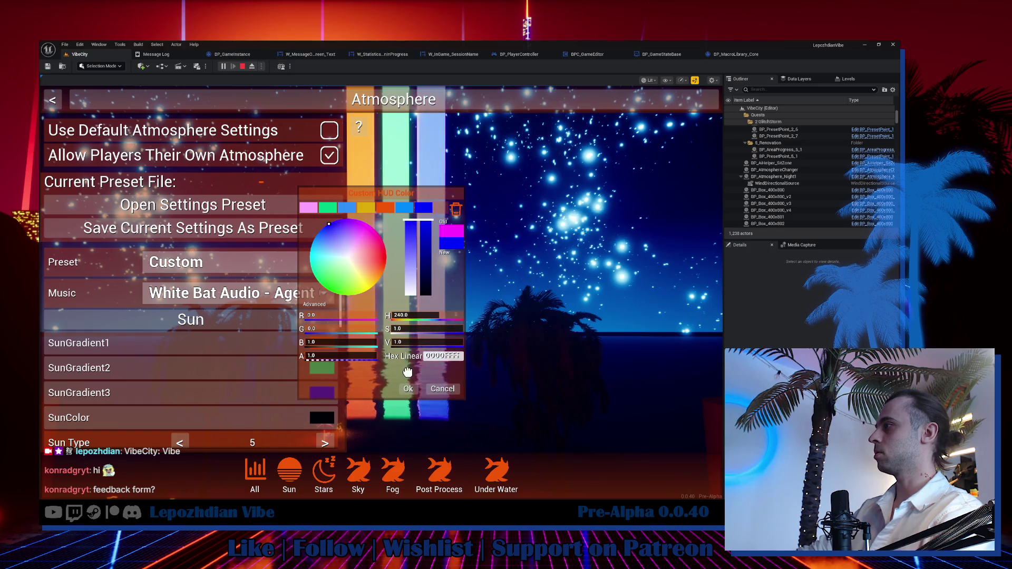
click(408, 388)
Raise SunScale to about 8.15 and close the menus to resume play.
scroll(280, 398, down, 5)
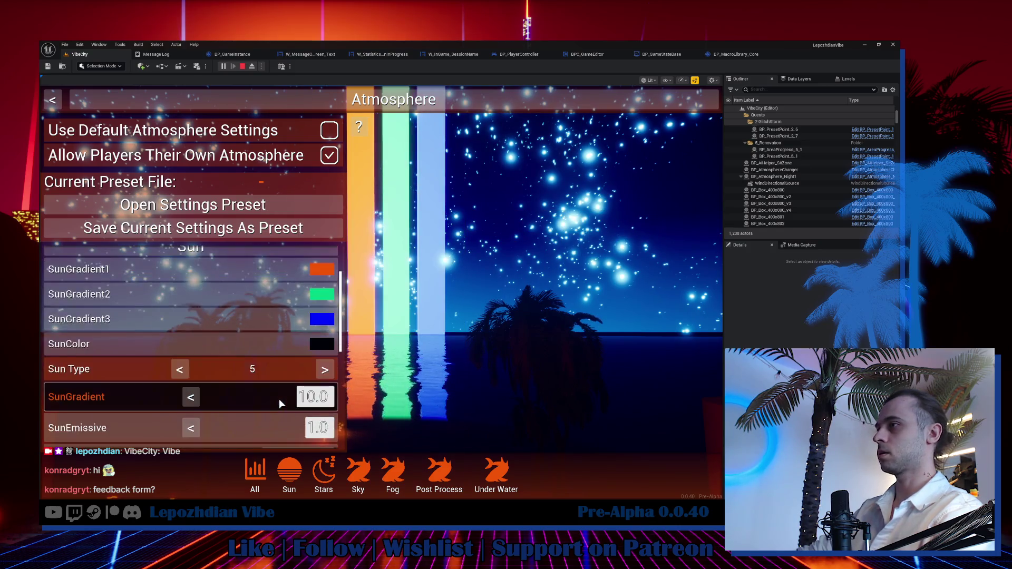
drag(317, 415, 364, 415)
key(Escape)
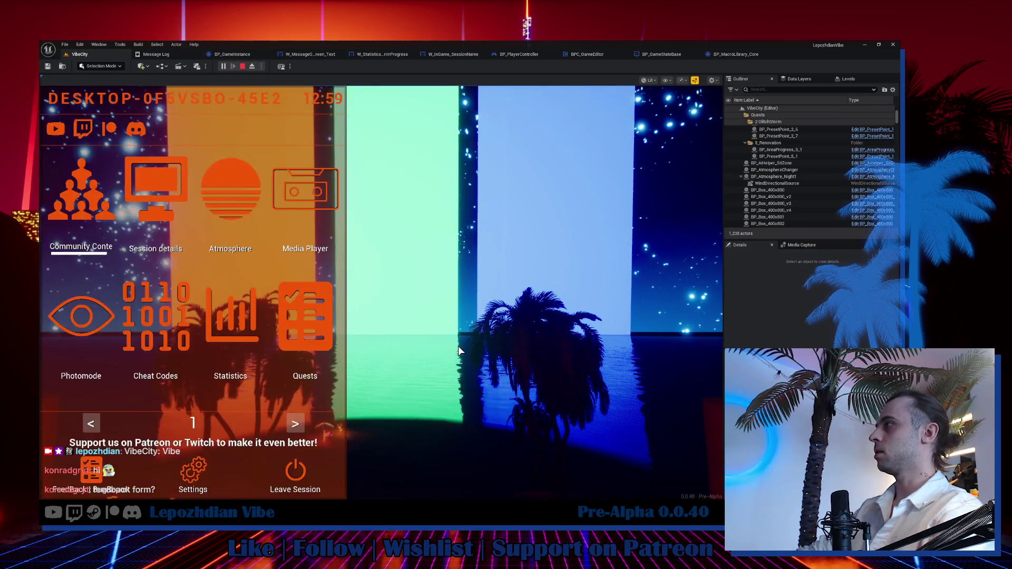
key(Escape)
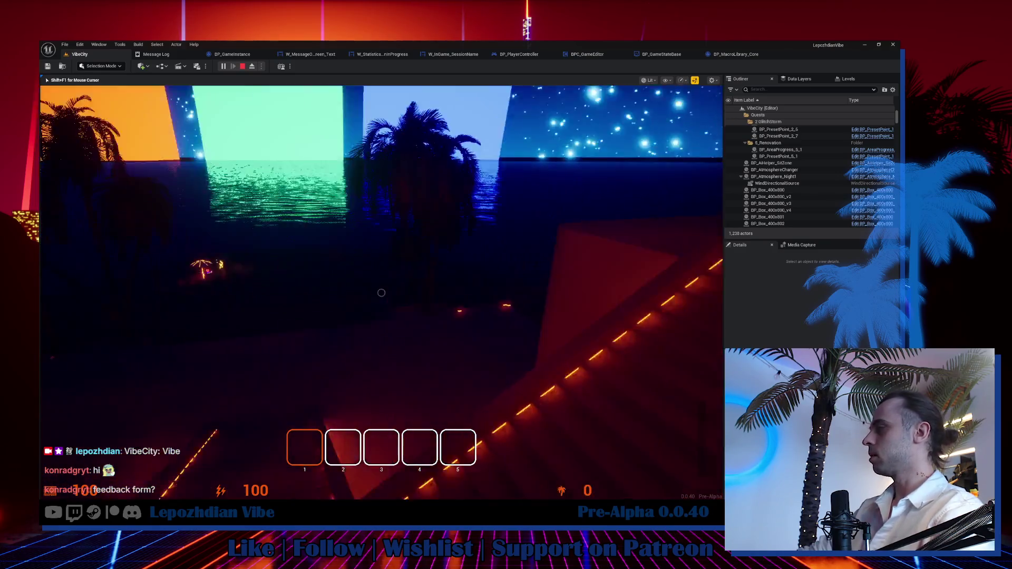
Toggle the wireframe view and session menu, returning to the lit game view.
key(F1)
key(Escape)
key(F3)
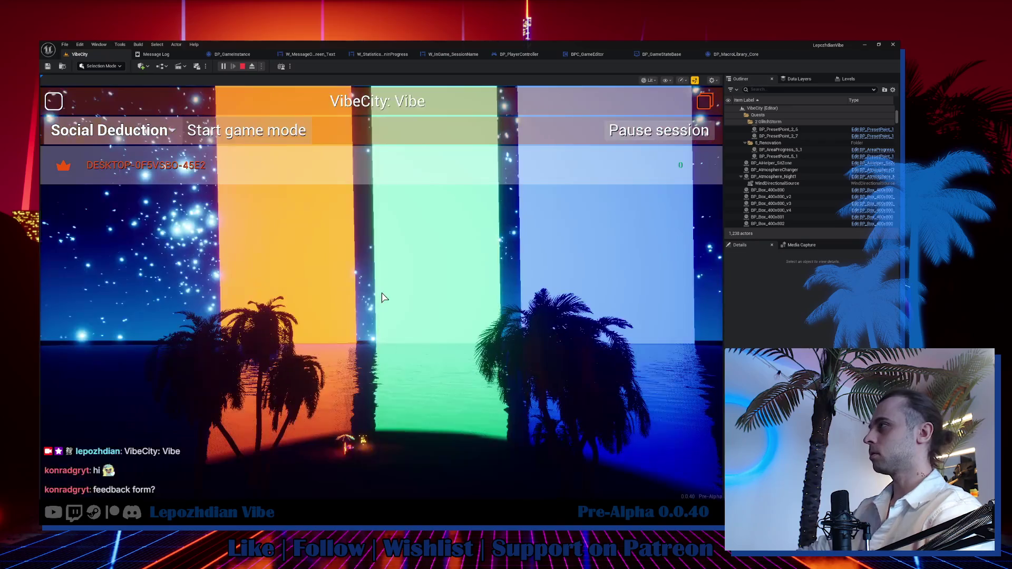
key(Escape)
key(Escape)
key(F1)
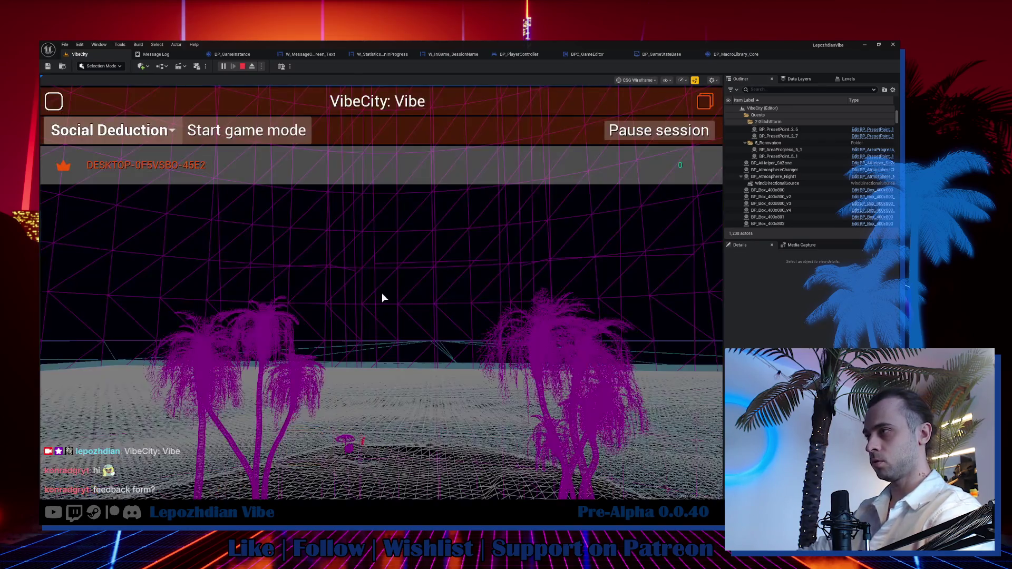
key(F3)
key(Escape)
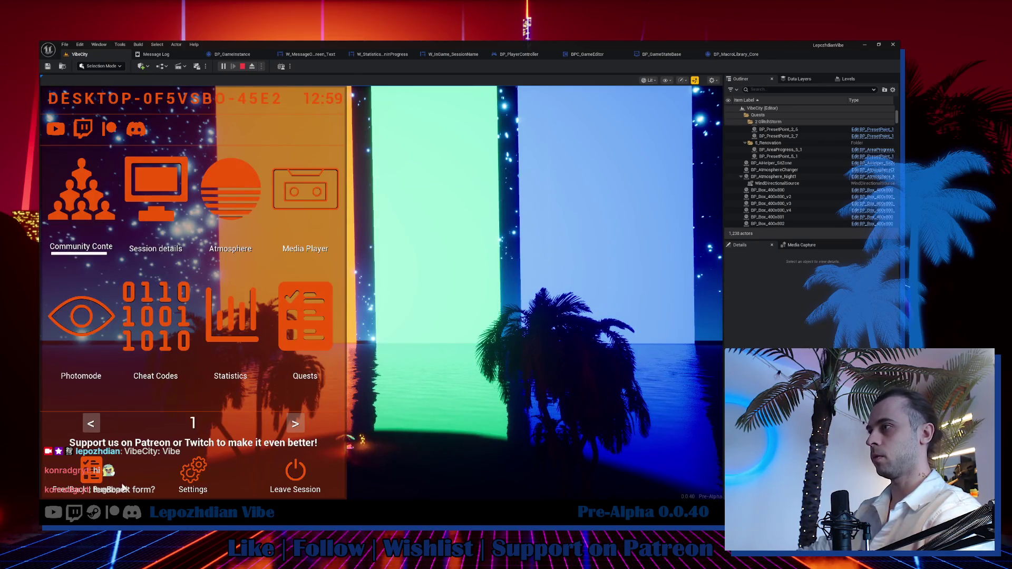
In the feedback form, switch Detailed, Quick, then Detailed, review the questions, and close it.
click(96, 474)
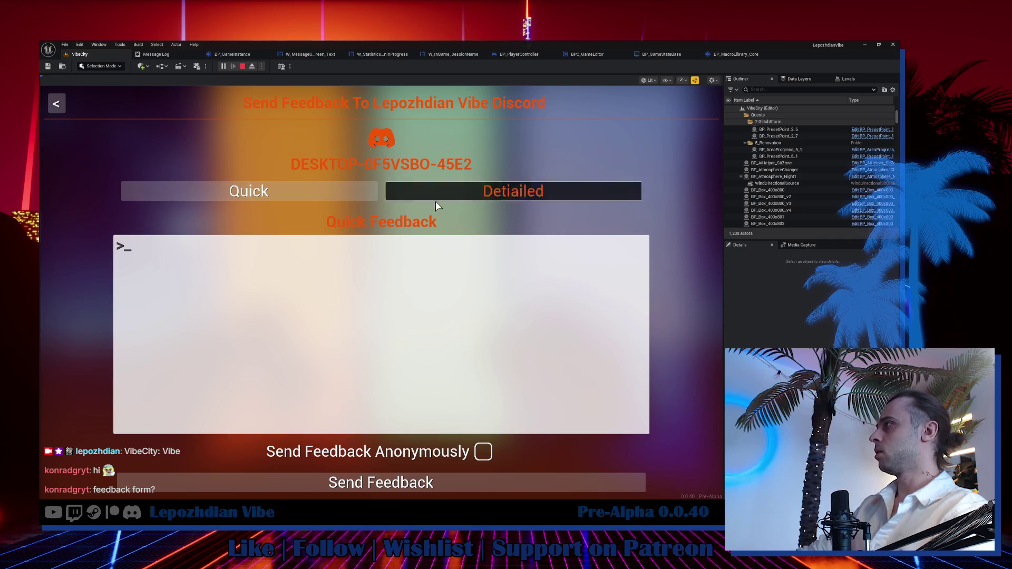
click(494, 197)
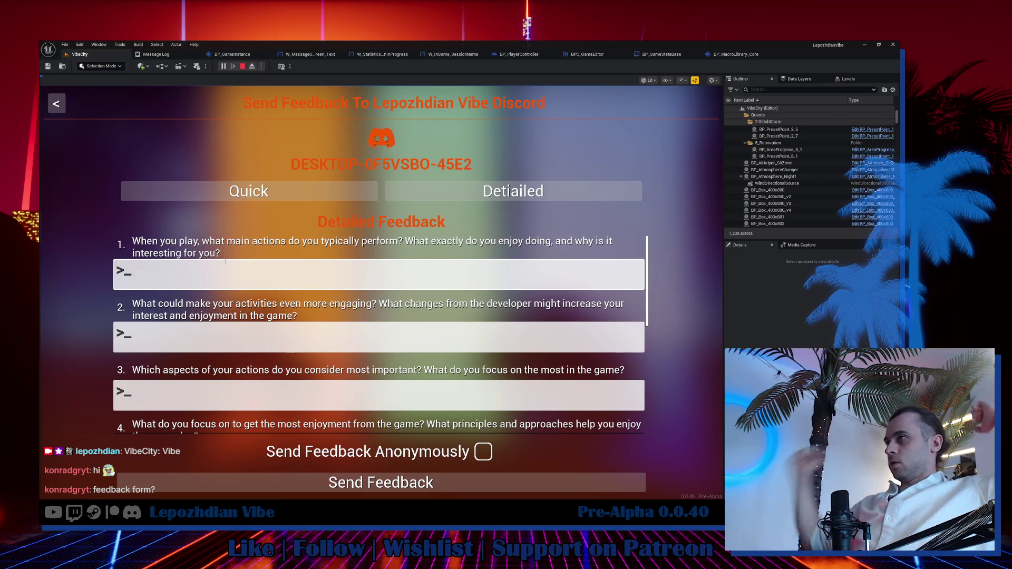
scroll(185, 240, down, 2)
click(257, 194)
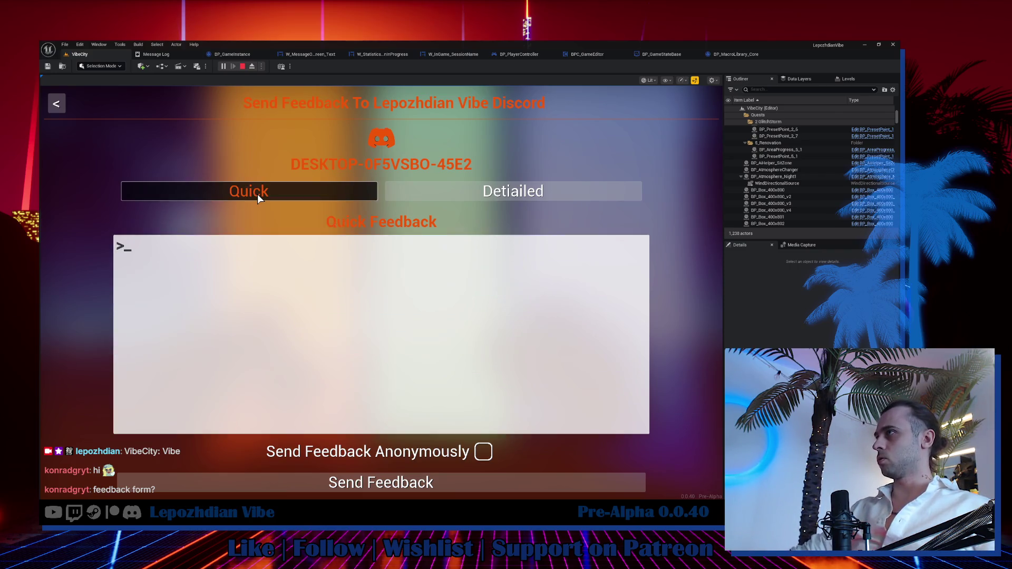
click(498, 194)
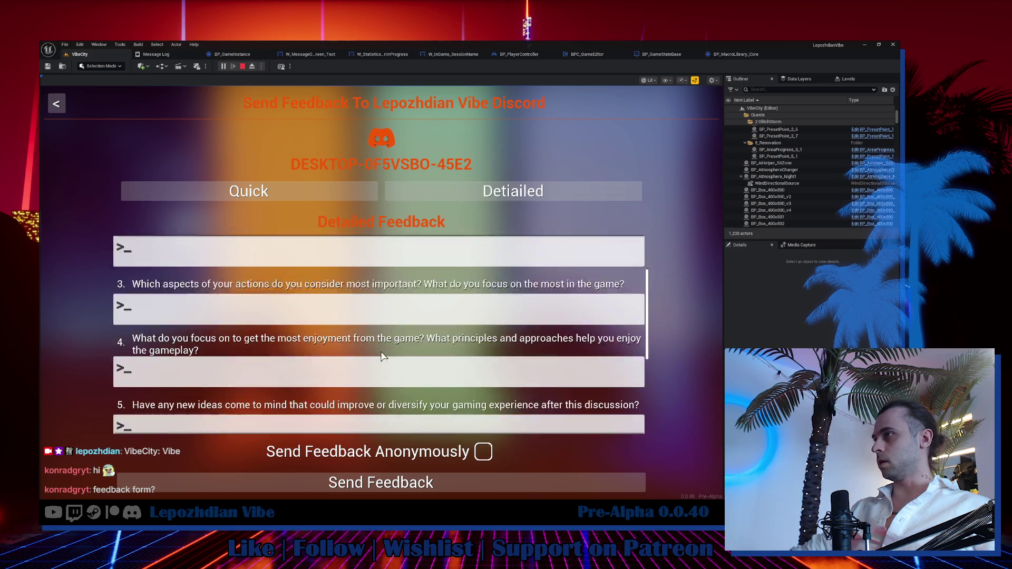
scroll(379, 355, down, 5)
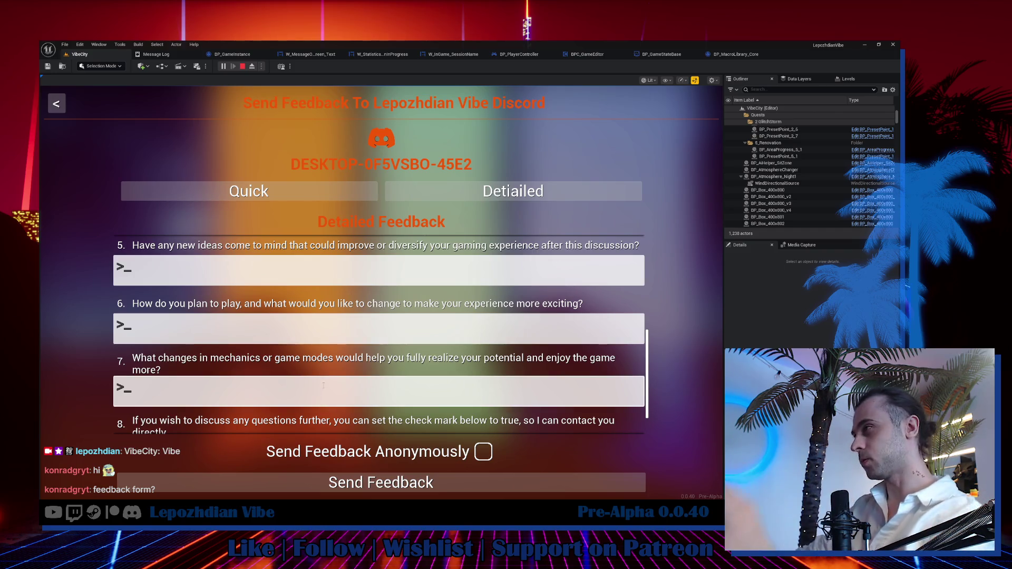
scroll(323, 386, down, 1)
scroll(371, 377, up, 3)
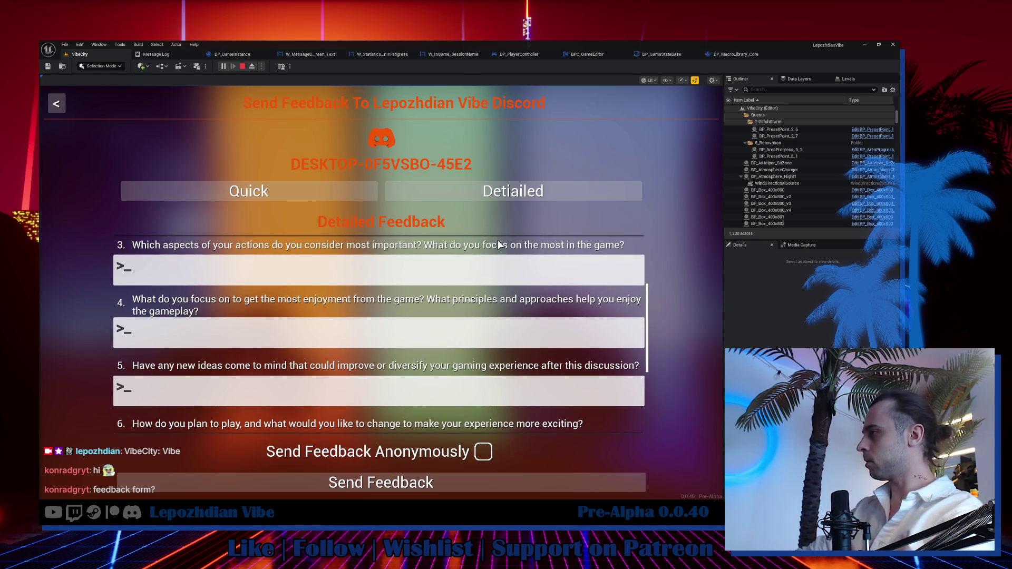
key(Escape)
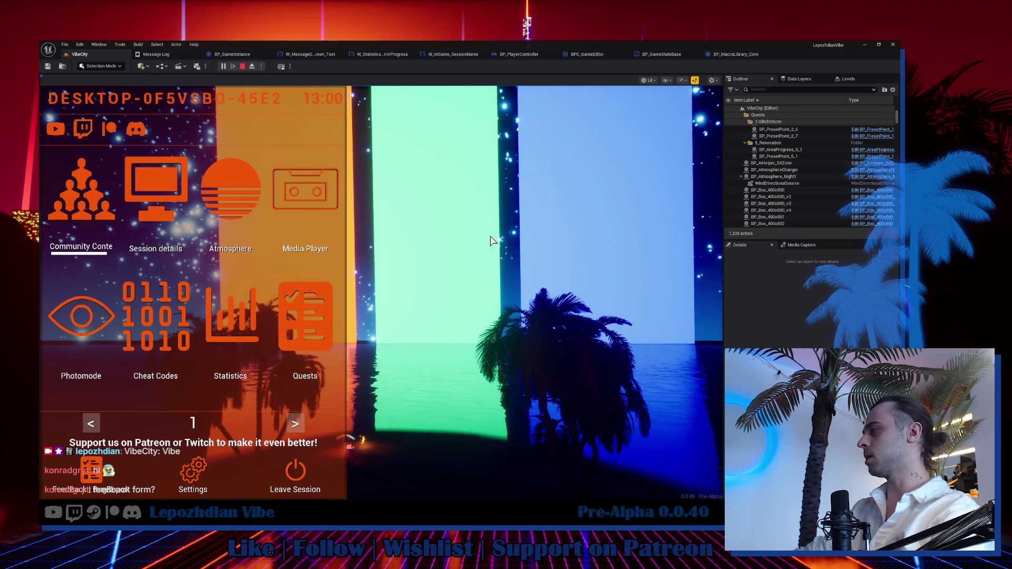
Exit the game menus, stop the play session, and re-frame the editor on the neon arch.
key(Escape)
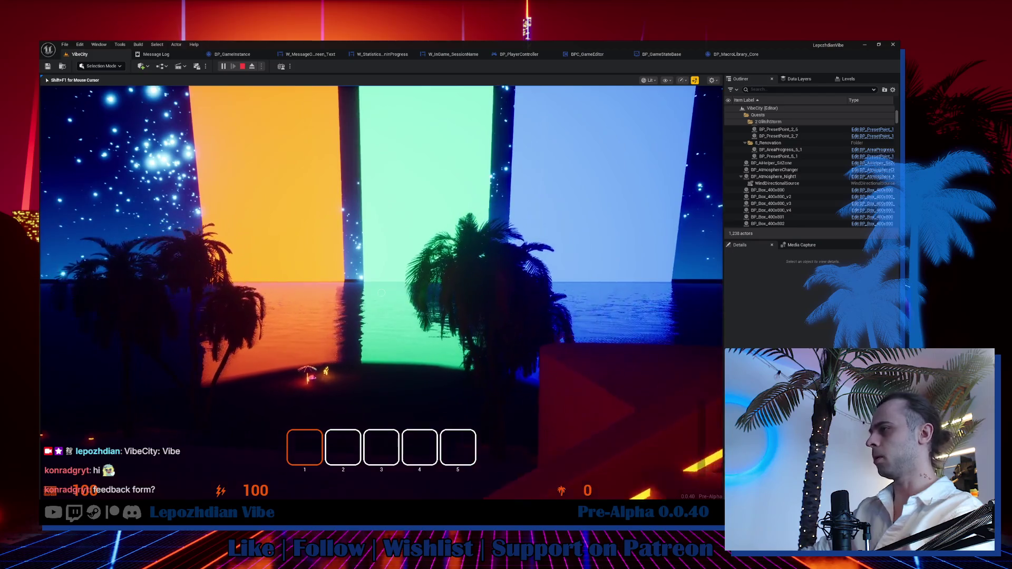
key(F1)
key(F1)
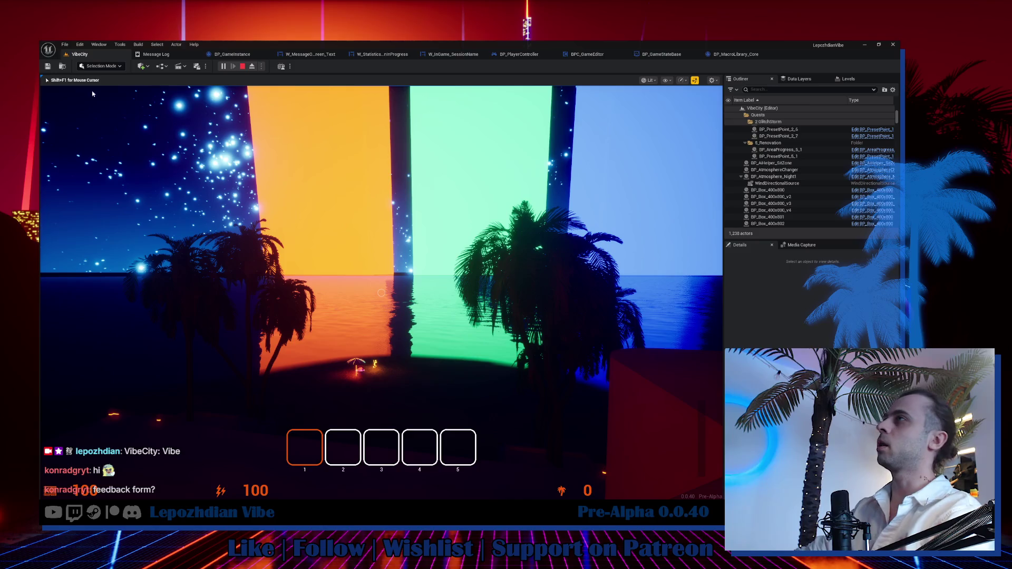
key(Escape)
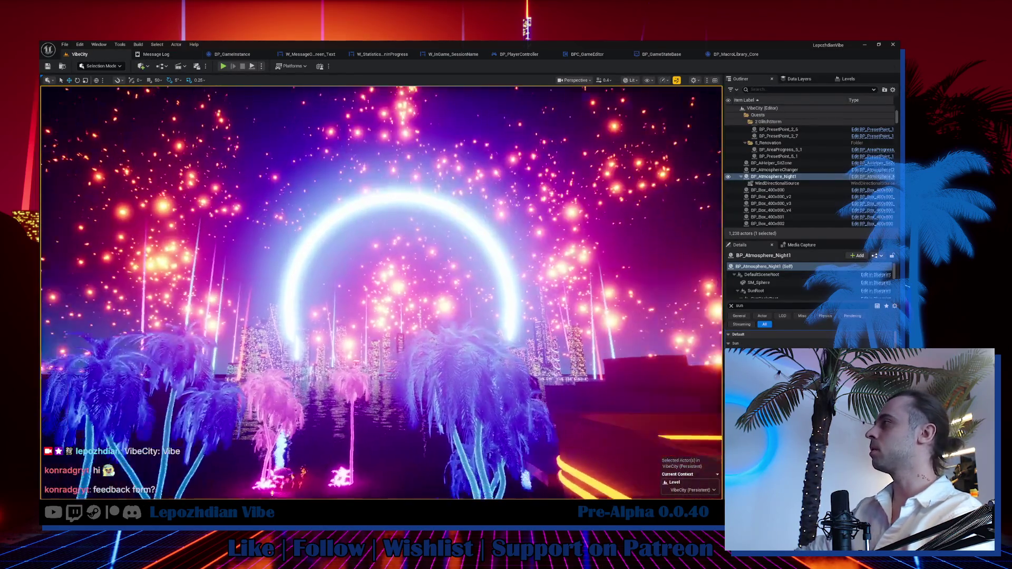
key(f)
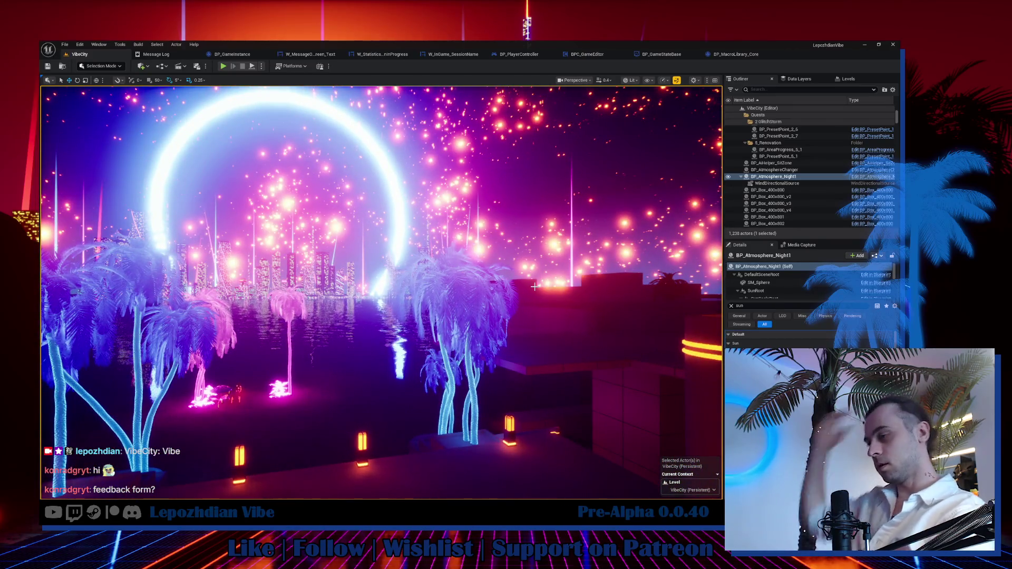
Search the Content Drawer for 'feed' and open the W_FeedBack_Discord widget.
key(ctrl+space)
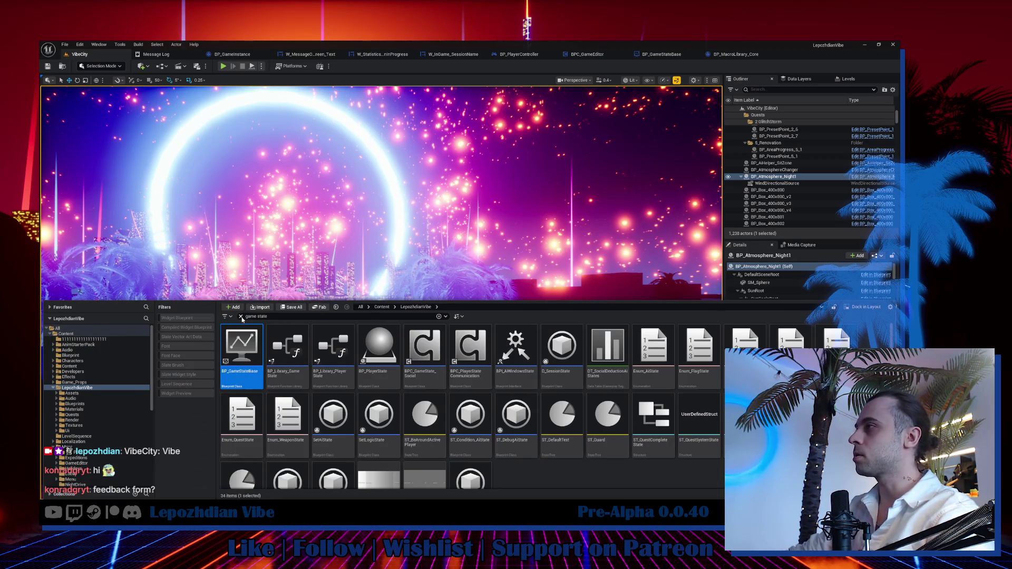
click(241, 316)
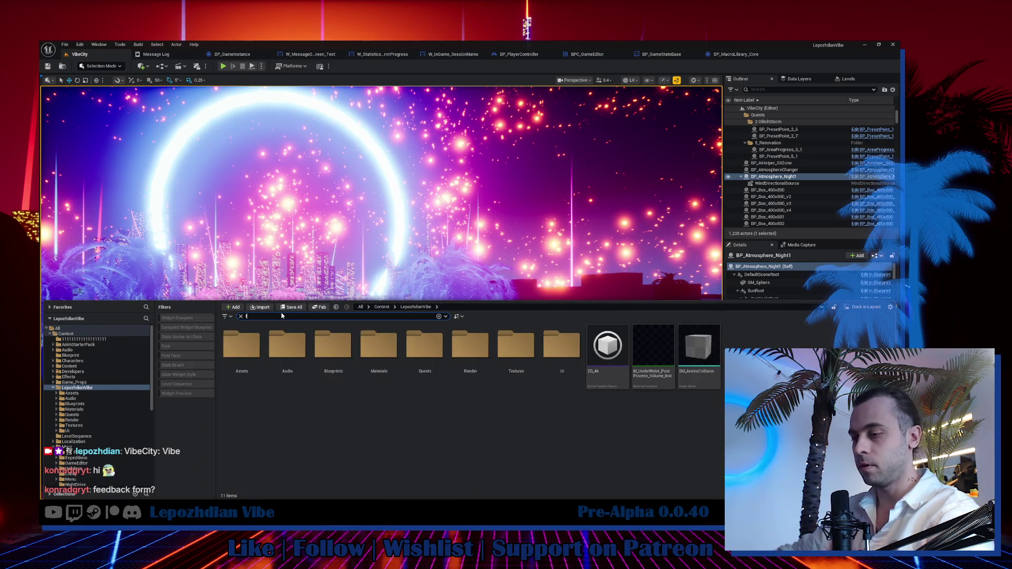
text(eed)
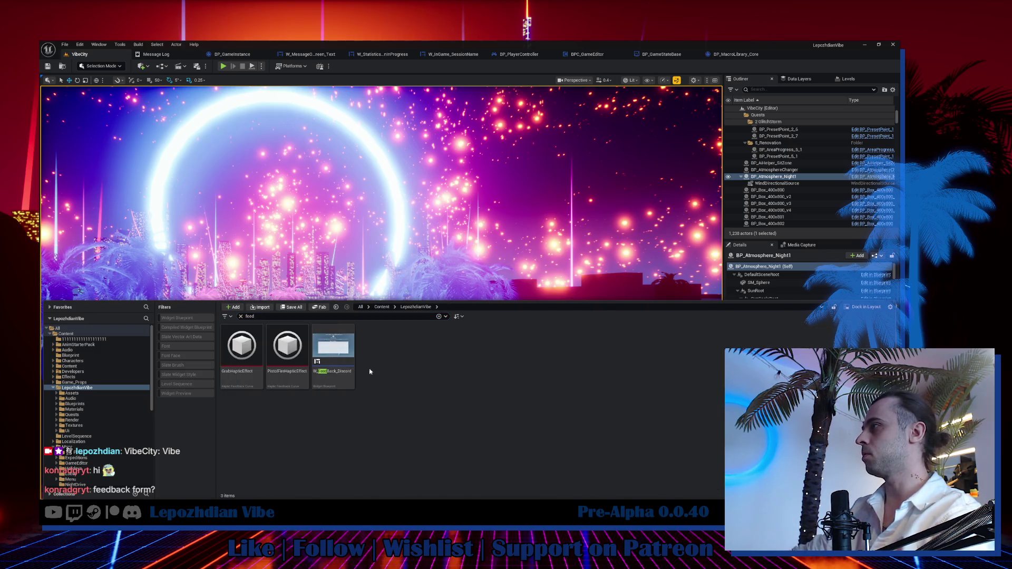
click(325, 337)
double_click(325, 337)
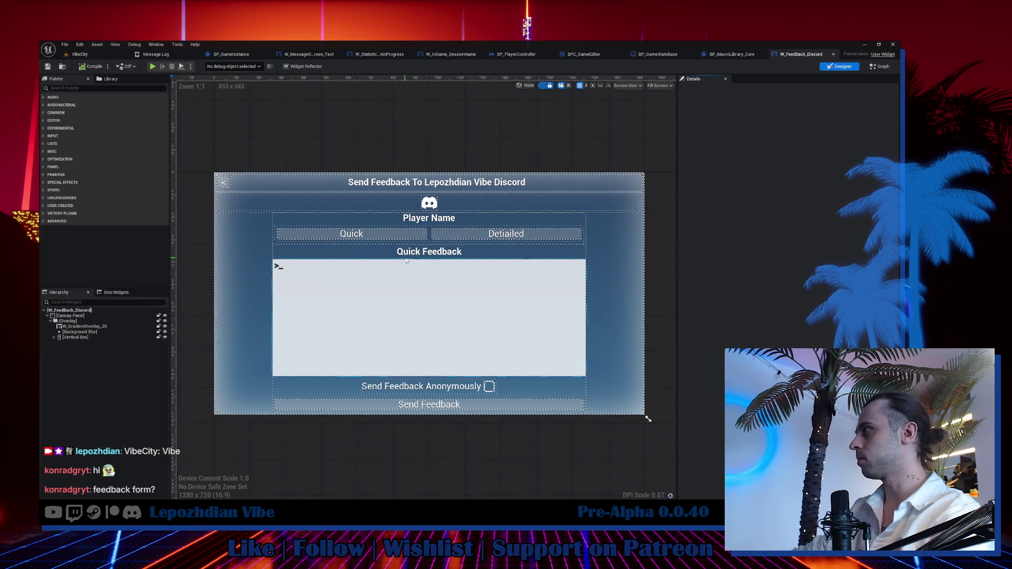
Inspect the Quick button in the Designer, then view the EventGraph's Quick and Details click handlers.
click(412, 240)
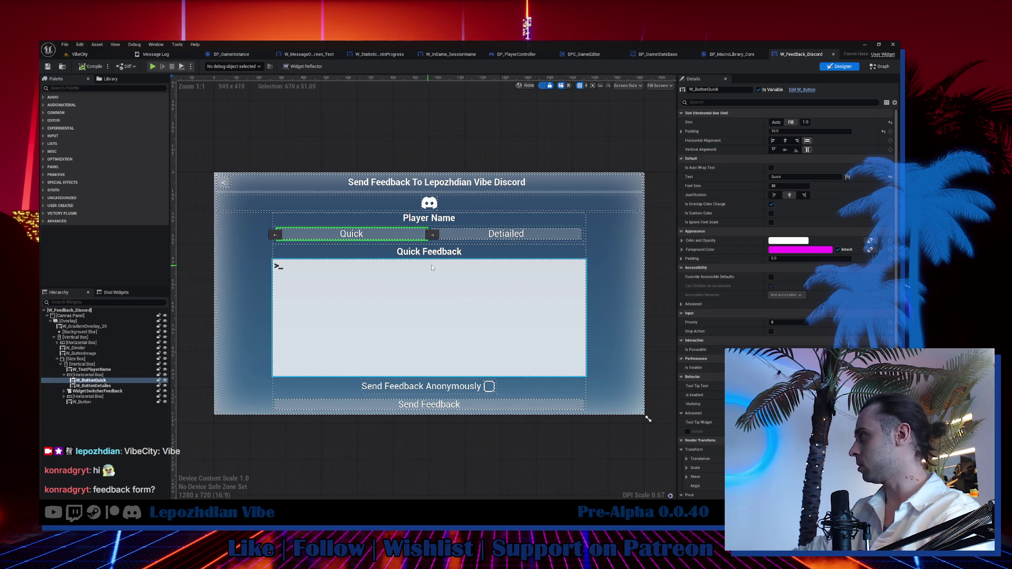
scroll(416, 263, up, 1)
scroll(390, 258, down, 1)
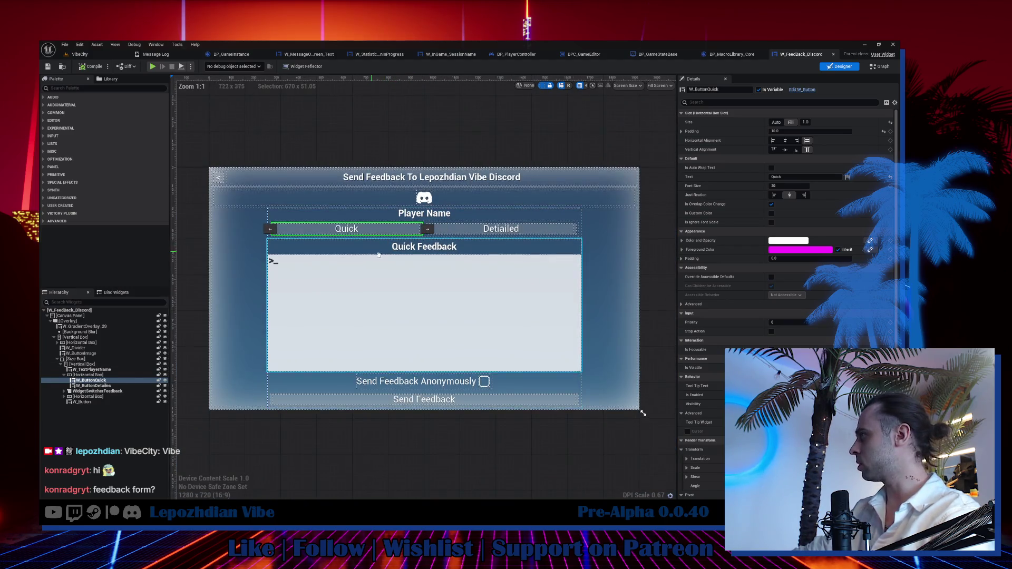
scroll(785, 295, down, 5)
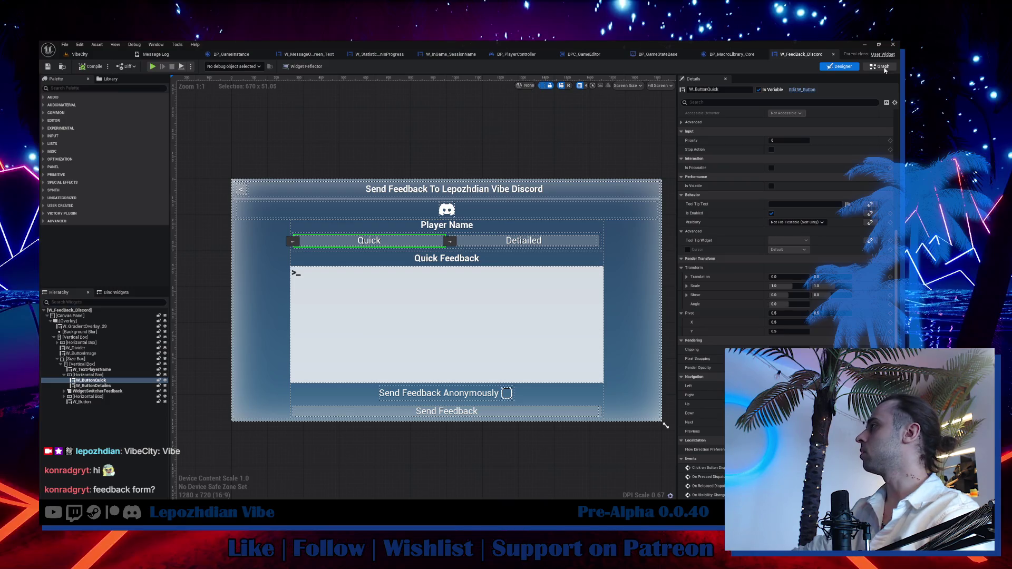
click(882, 67)
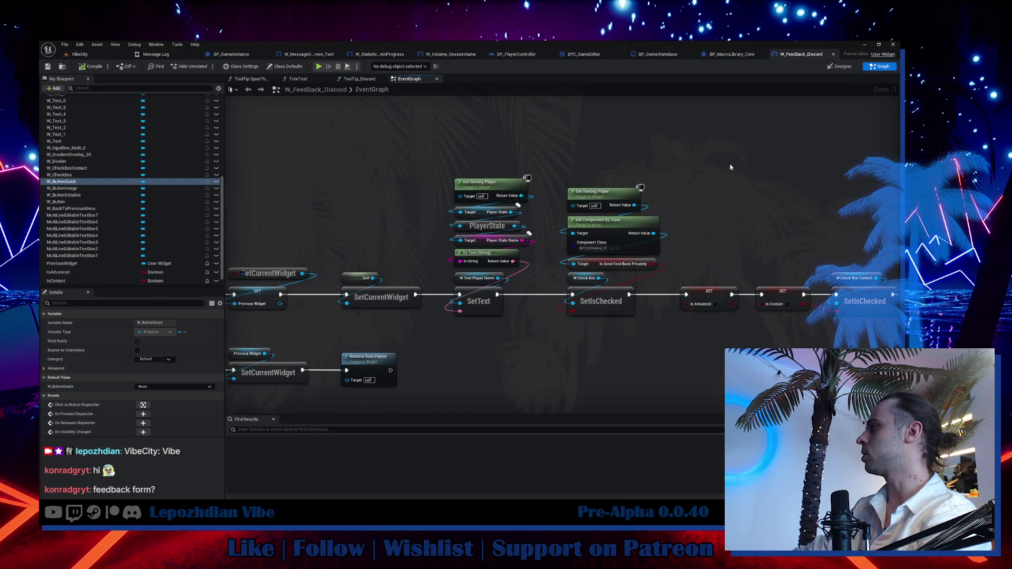
scroll(730, 167, down, 2)
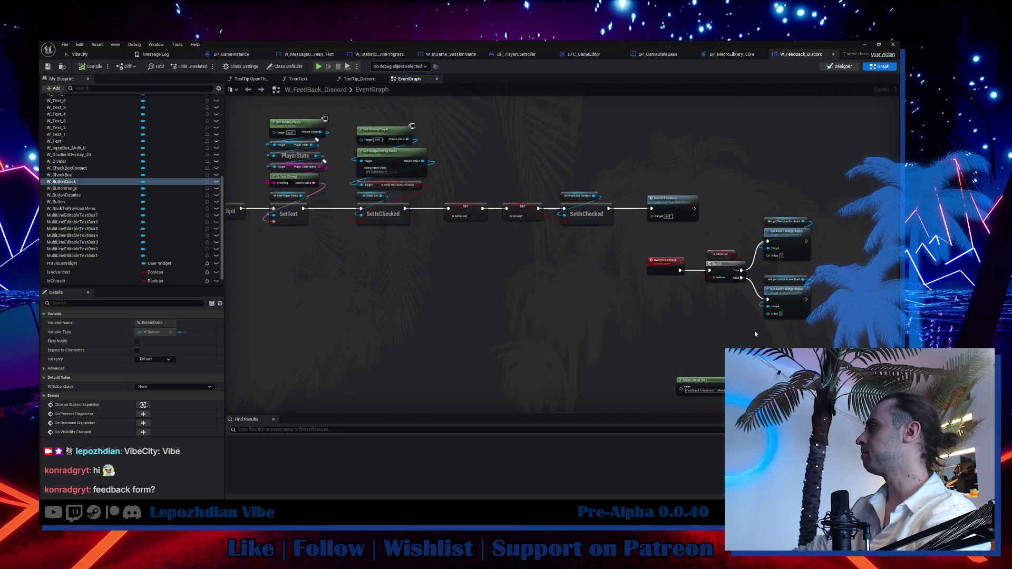
key(shift+F4)
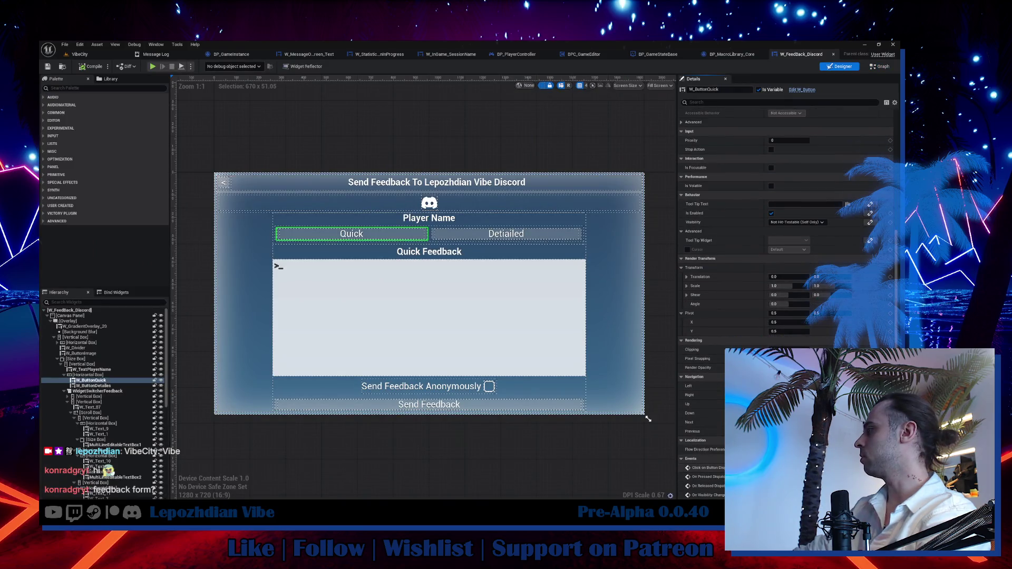
key(shift+F12)
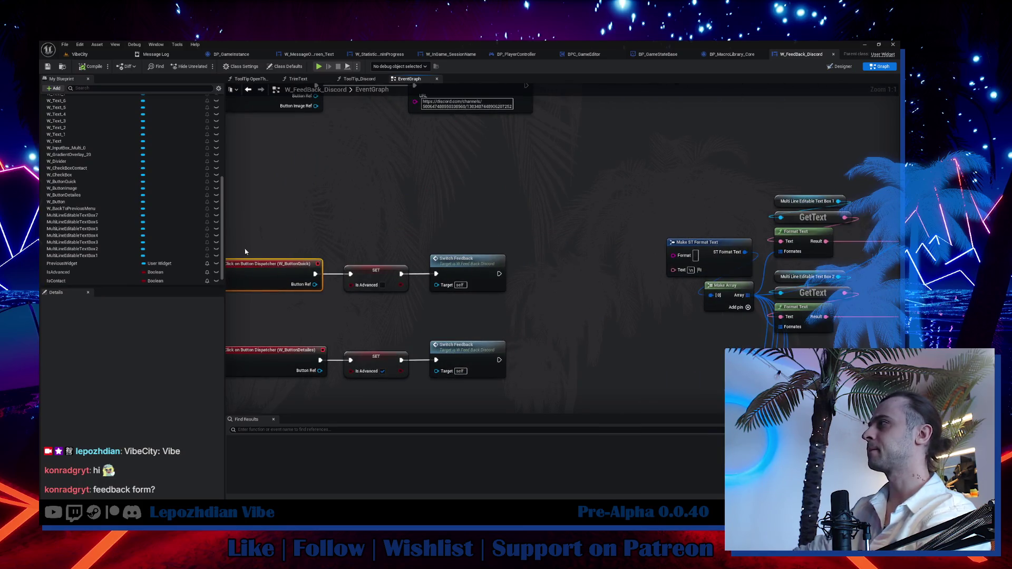
scroll(157, 248, down, 1)
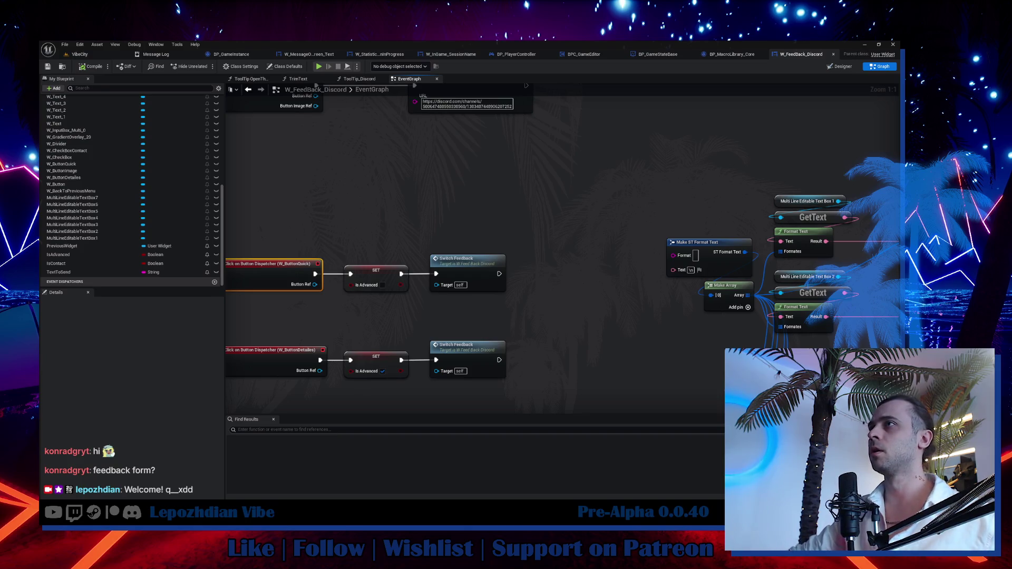
click(96, 51)
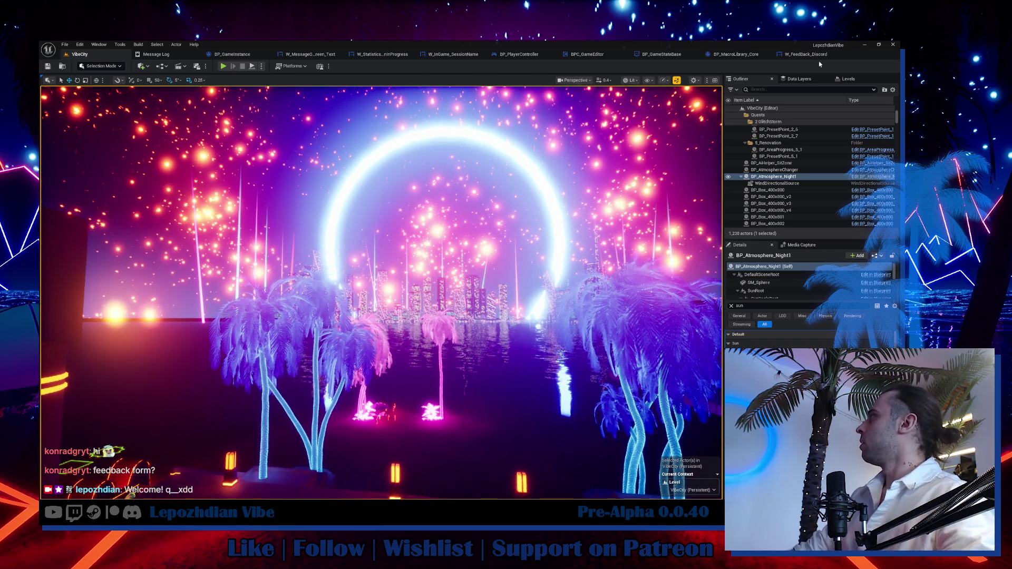
click(807, 54)
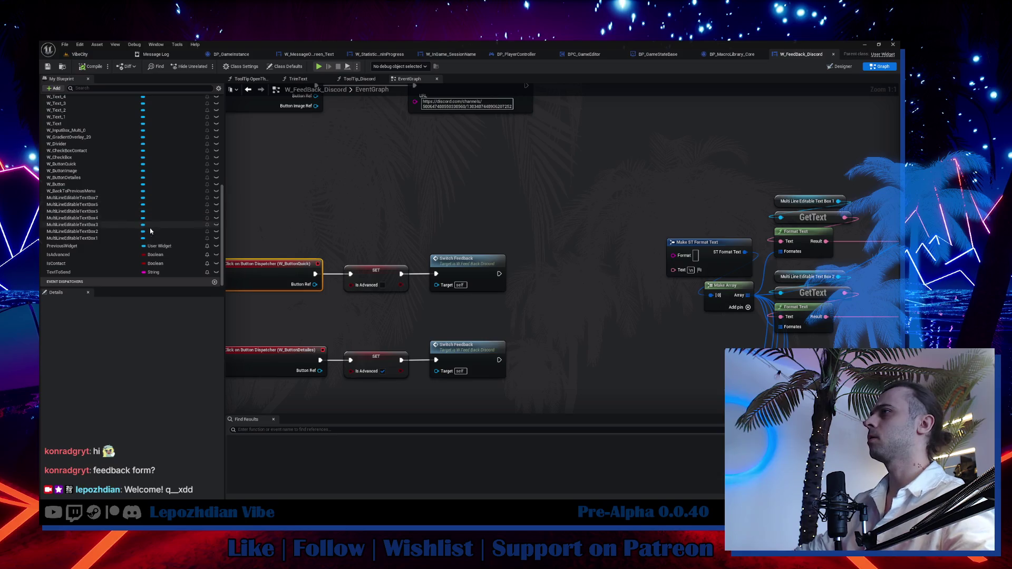
scroll(137, 248, up, 5)
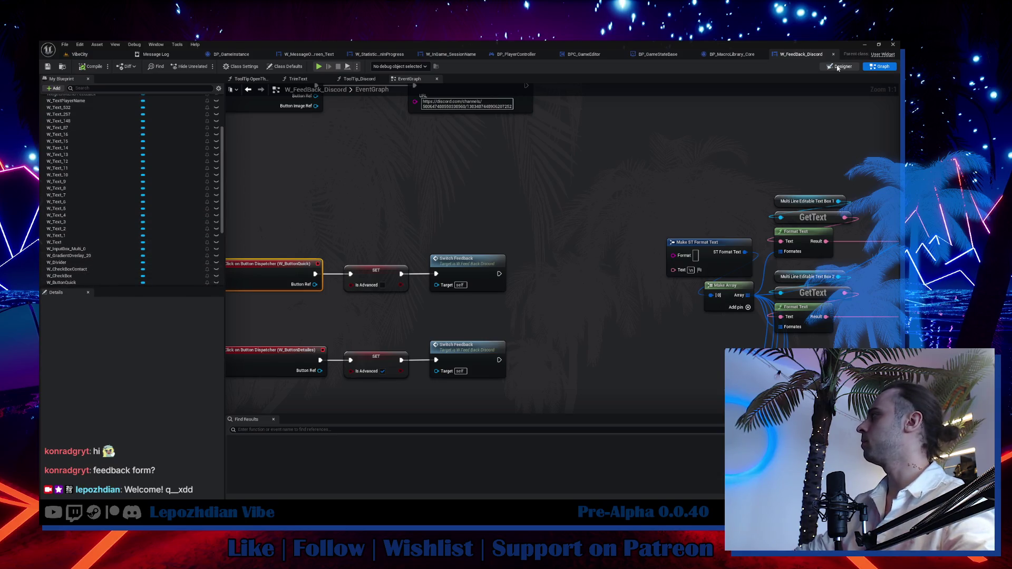
Place a W_ButtonQuick getter in the feedback graph, searching 'selec' briefly before dismissing the menu.
click(840, 67)
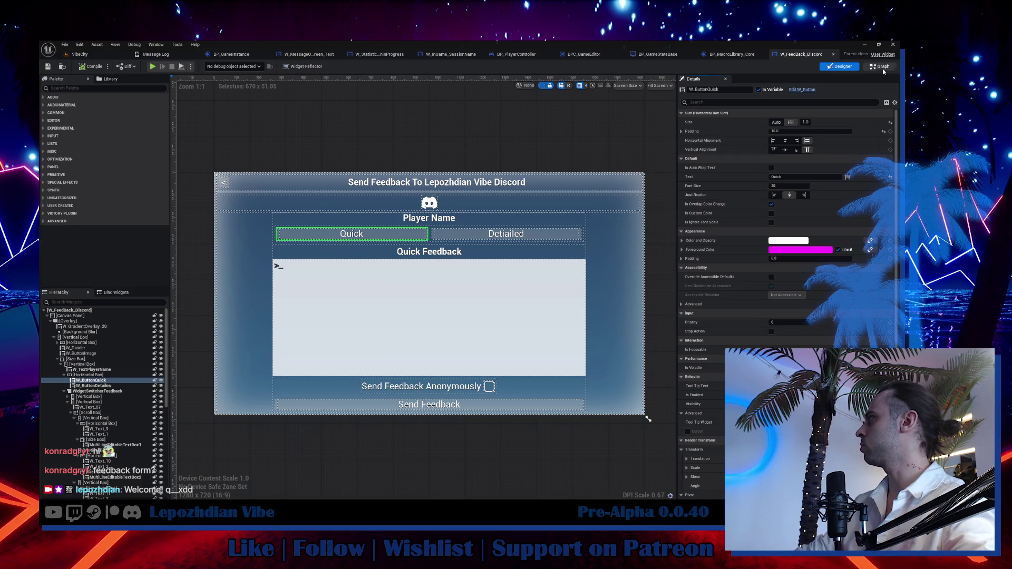
key(ctrl+shift+g)
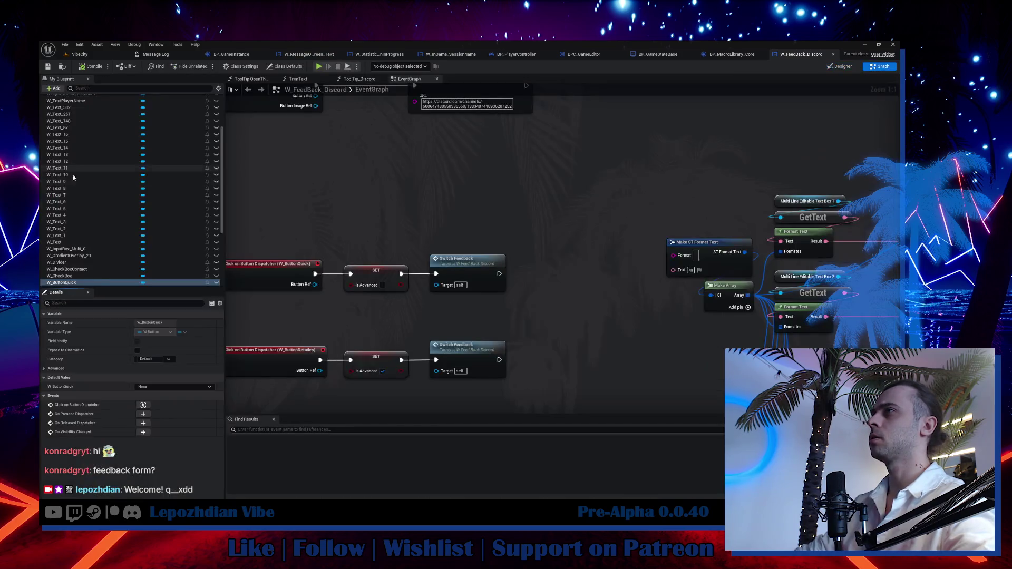
mouse_move(60, 283)
mouse_down()
mouse_move(370, 212)
mouse_move(452, 213)
mouse_move(446, 204)
mouse_up()
click(396, 223)
text(set sele)
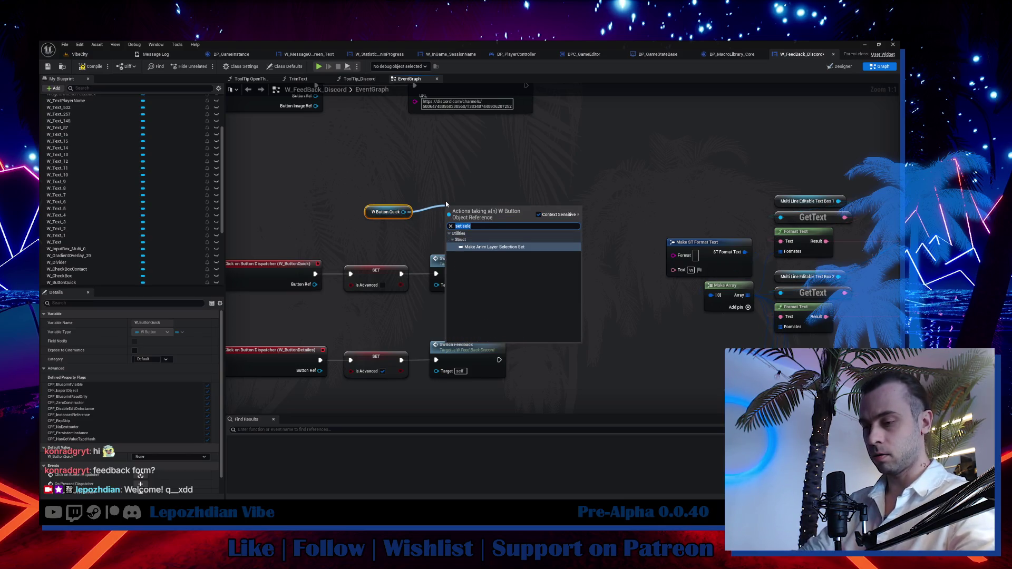
key(BackSpace)
key(BackSpace)
key(BackSpace)
text(selec)
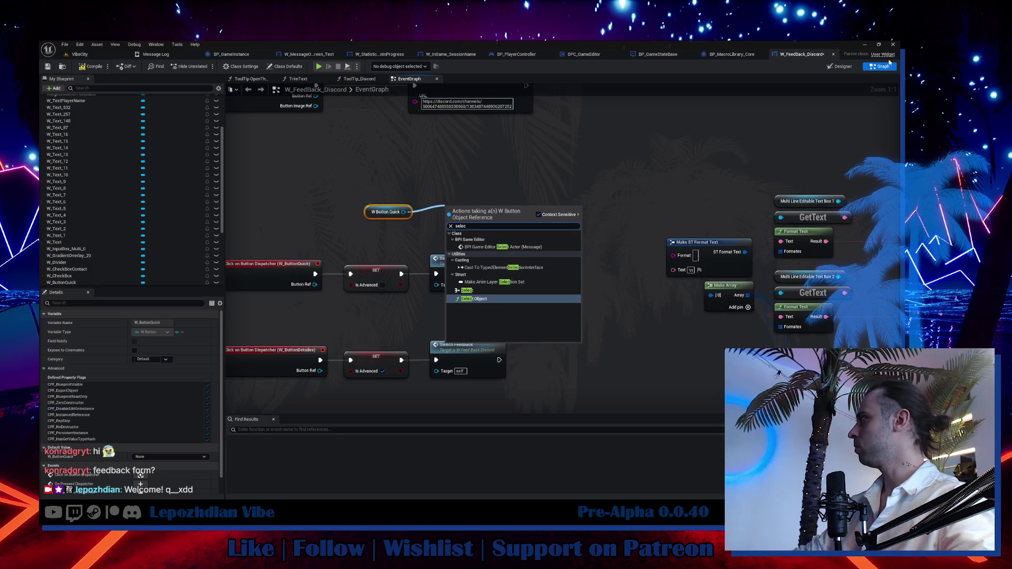
key(Escape)
Look through W_Button's EventGraph, then go back to the W_FeedBack_Discord widget.
click(840, 67)
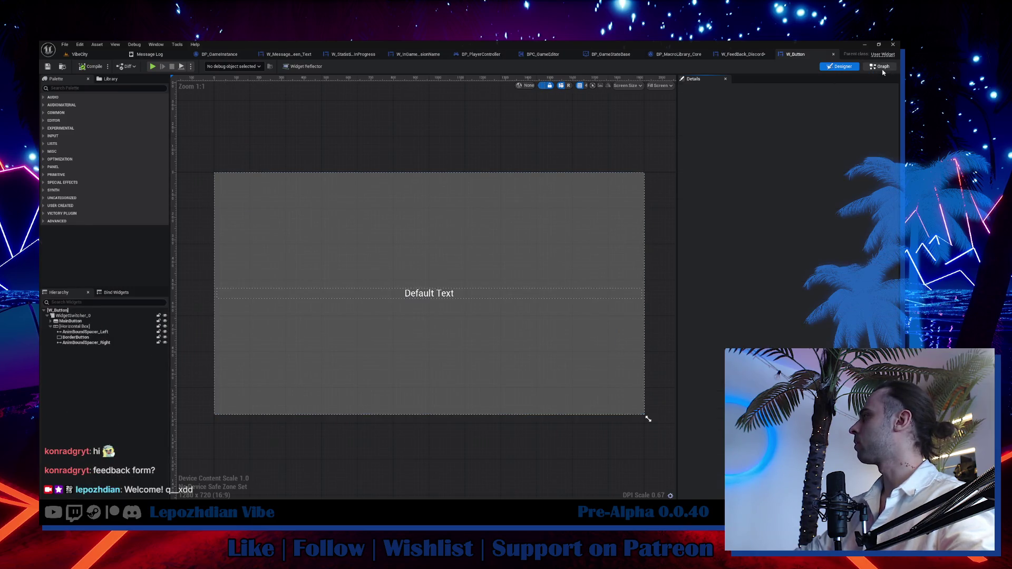
click(882, 67)
click(298, 79)
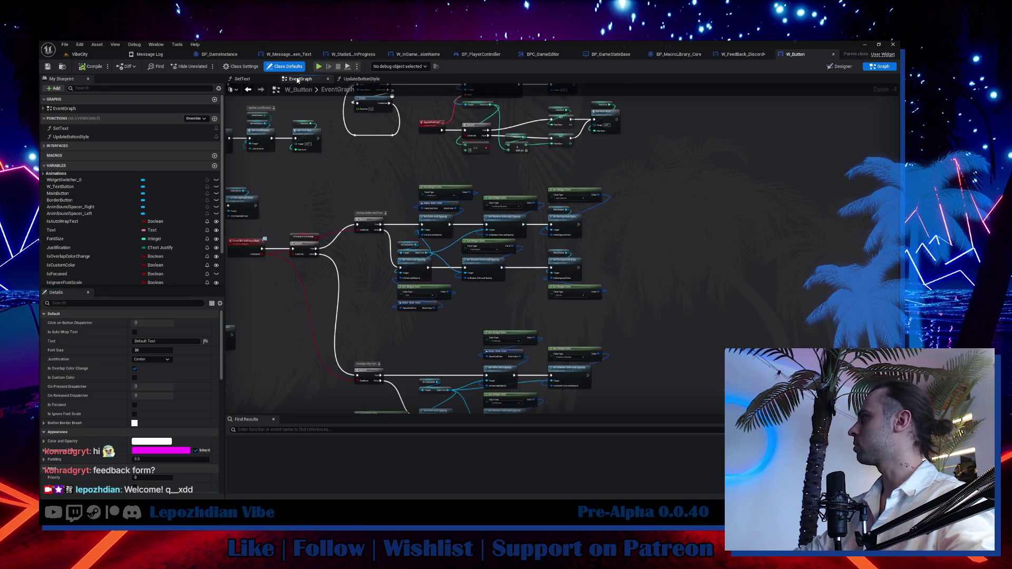
mouse_move(253, 210)
mouse_down()
mouse_move(447, 189)
mouse_move(534, 158)
mouse_up()
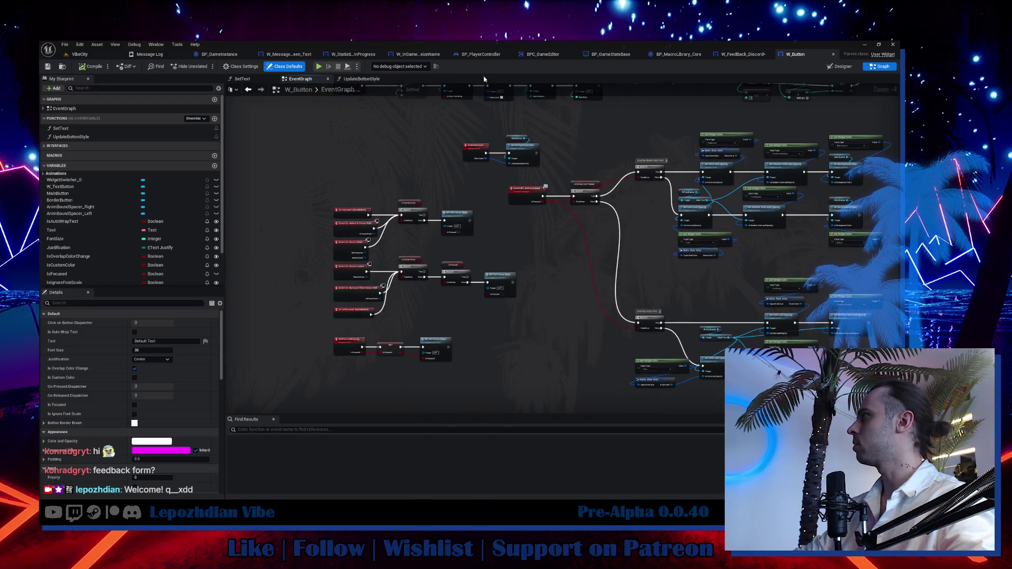
drag(737, 106, 664, 158)
drag(680, 103, 640, 130)
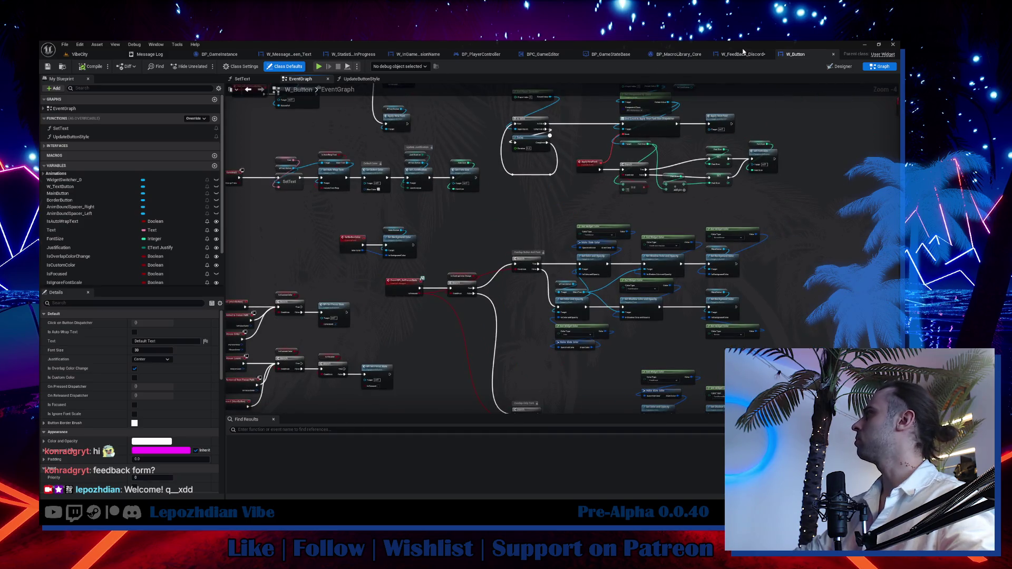
click(743, 54)
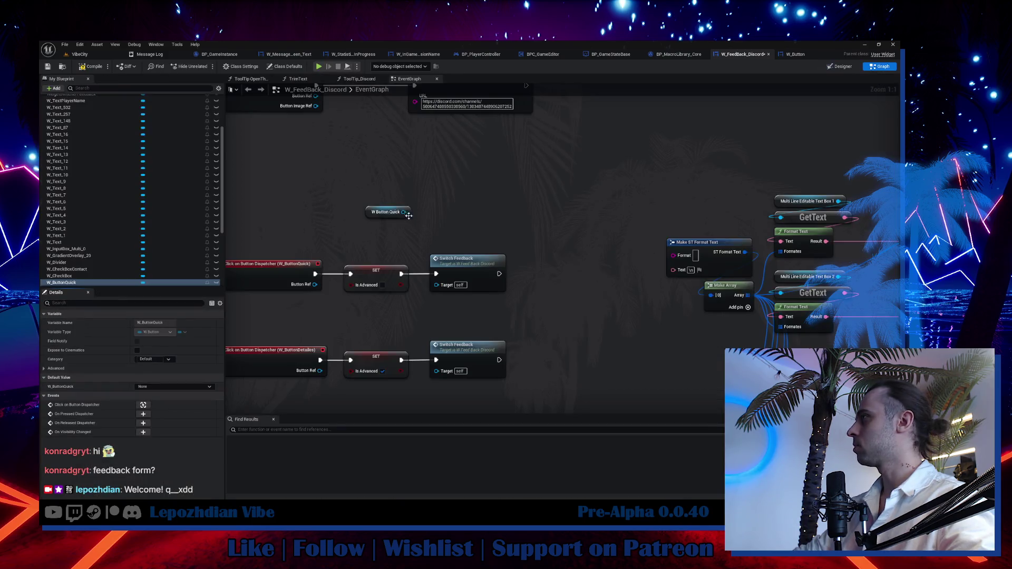
Add Set Focused Forcely on W Button Quick with Is Focused checked, wired after Switch Feedback.
drag(408, 216, 433, 212)
text(set fi)
key(BackSpace)
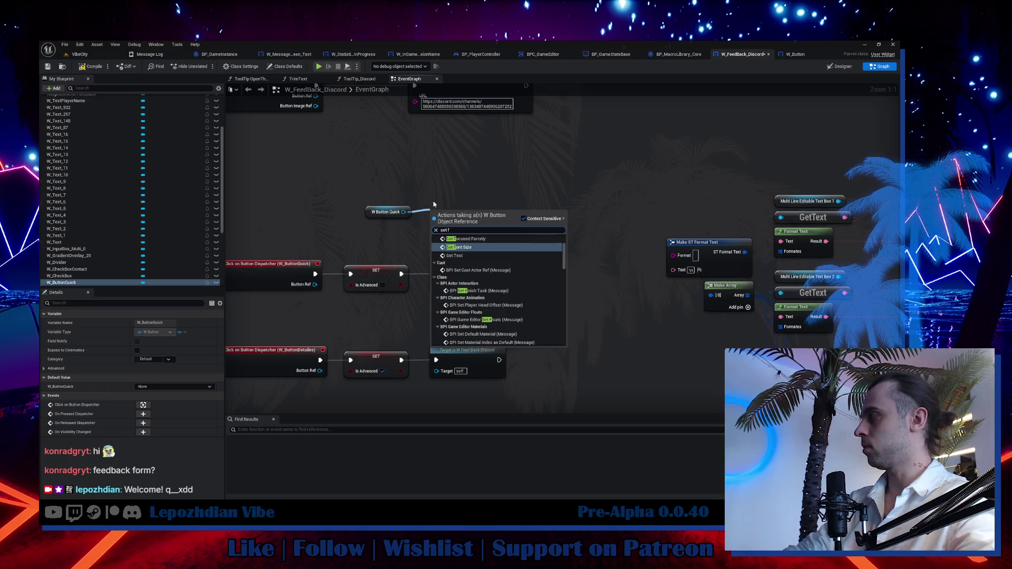
text(ocs)
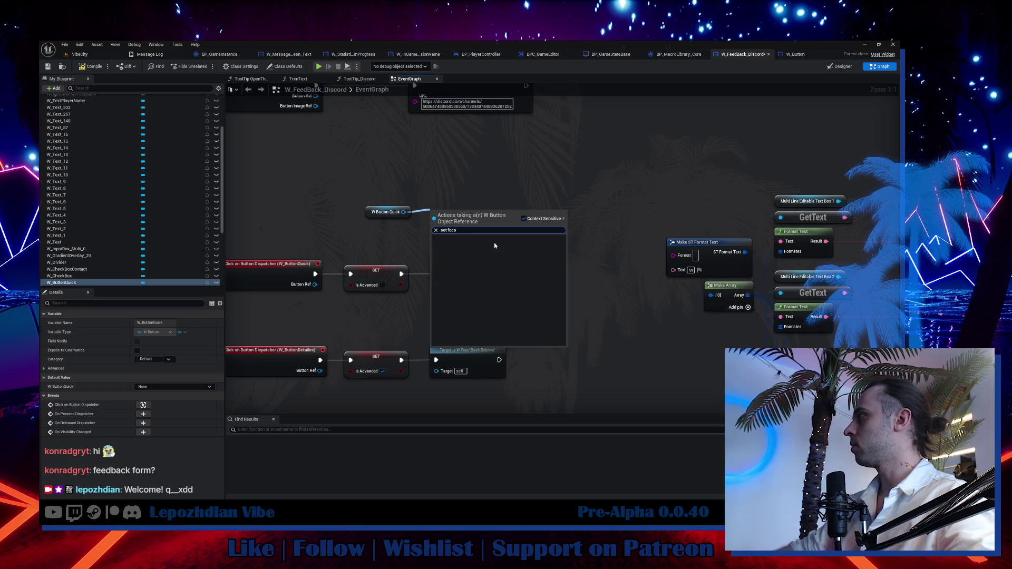
key(BackSpace)
text(us)
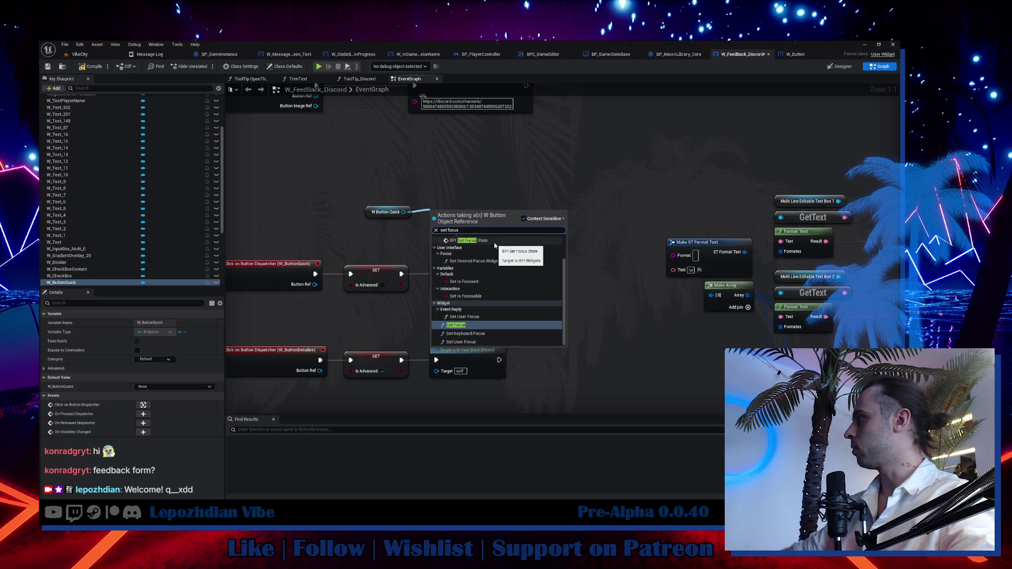
scroll(495, 248, up, 2)
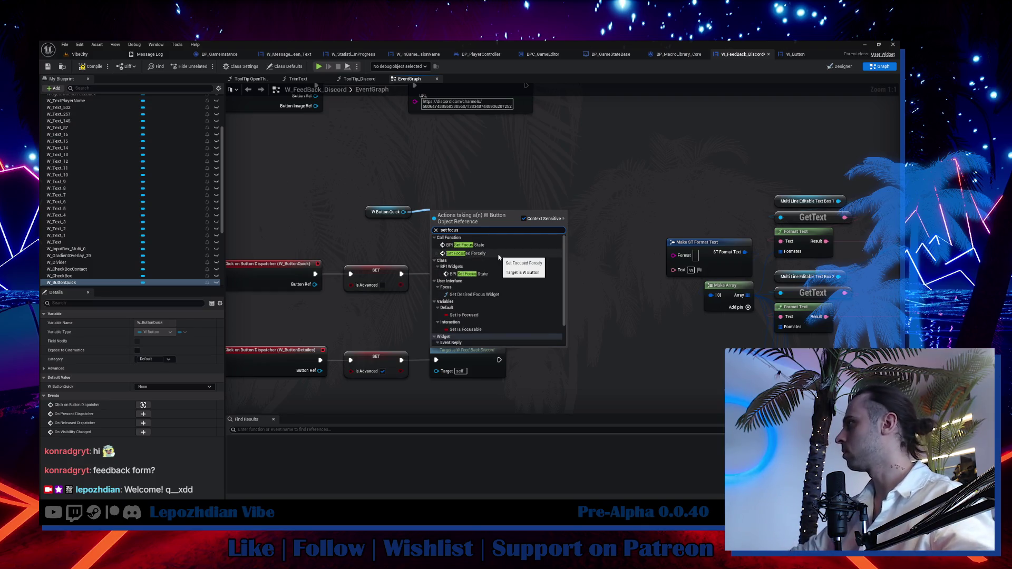
click(499, 255)
drag(465, 223, 400, 235)
drag(525, 221, 524, 226)
click(578, 262)
mouse_move(499, 274)
mouse_down()
mouse_move(550, 244)
mouse_move(552, 284)
mouse_up()
Paste an unchecked copy after the Detailed path's Switch Feedback, then check the Designer layout.
mouse_move(536, 339)
mouse_down()
mouse_move(522, 292)
mouse_move(484, 313)
mouse_up()
key(ctrl+v)
drag(549, 301, 544, 306)
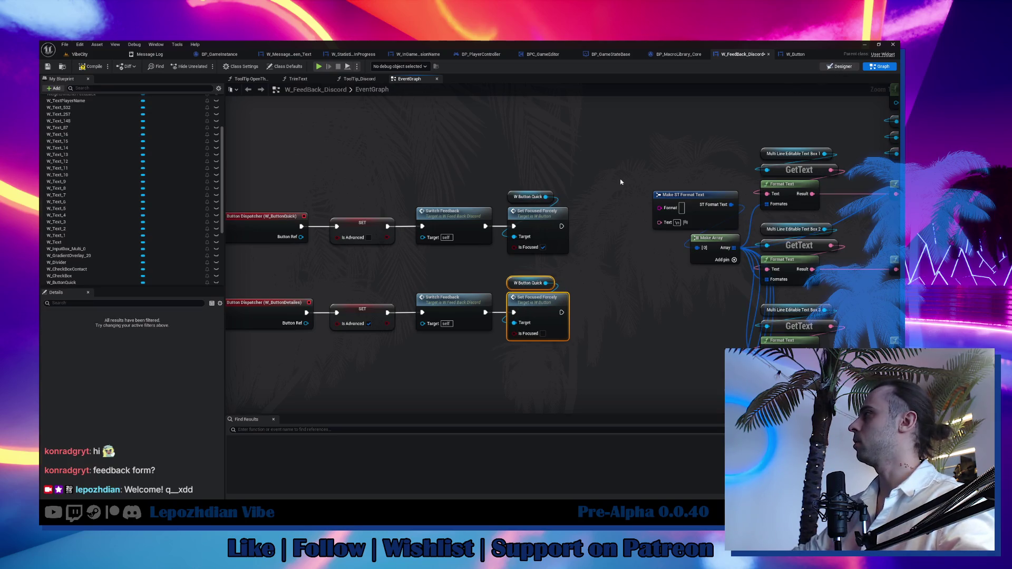
click(840, 66)
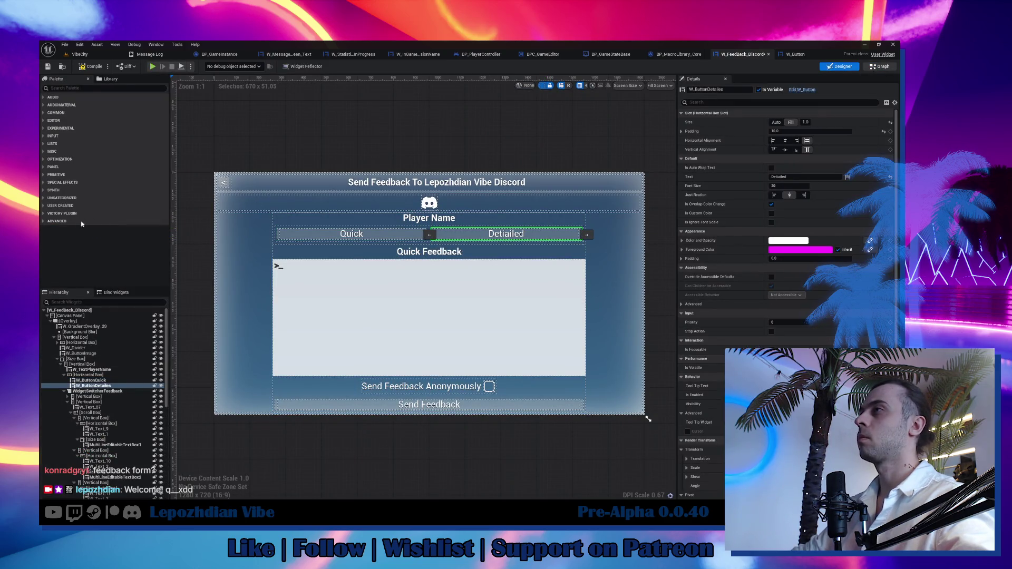
Add an unchecked Set Focused Forcely for W_ButtonDetailes, chained after the Quick focus node.
click(879, 67)
drag(64, 194, 399, 149)
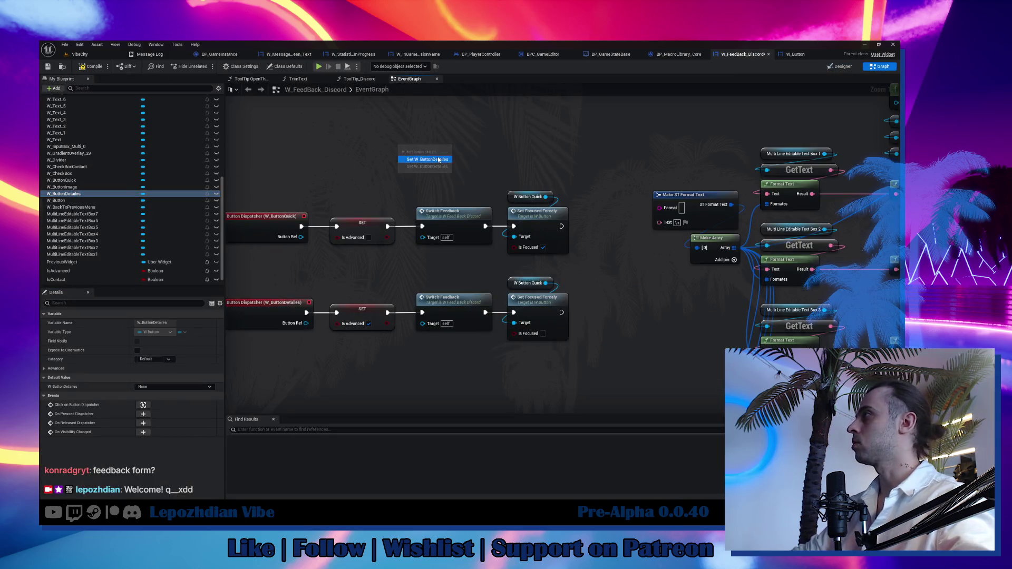
click(439, 159)
key(ctrl+v)
mouse_move(461, 155)
mouse_down()
mouse_move(437, 148)
mouse_move(454, 169)
mouse_move(434, 180)
mouse_move(591, 205)
mouse_move(633, 227)
mouse_up()
ctrl+click(419, 148)
drag(561, 226, 609, 222)
mouse_move(538, 303)
mouse_down()
mouse_move(509, 288)
mouse_move(592, 293)
mouse_up()
Duplicate it to the Detailed path with Is Focused checked, compile, and switch to VibeCity.
key(ctrl+c)
key(ctrl+v)
click(596, 319)
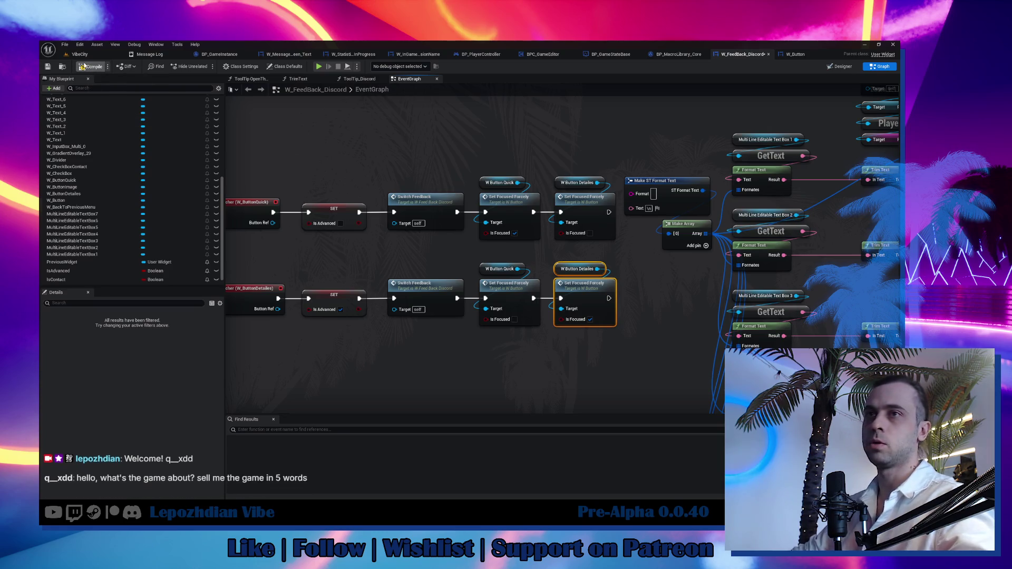
click(83, 66)
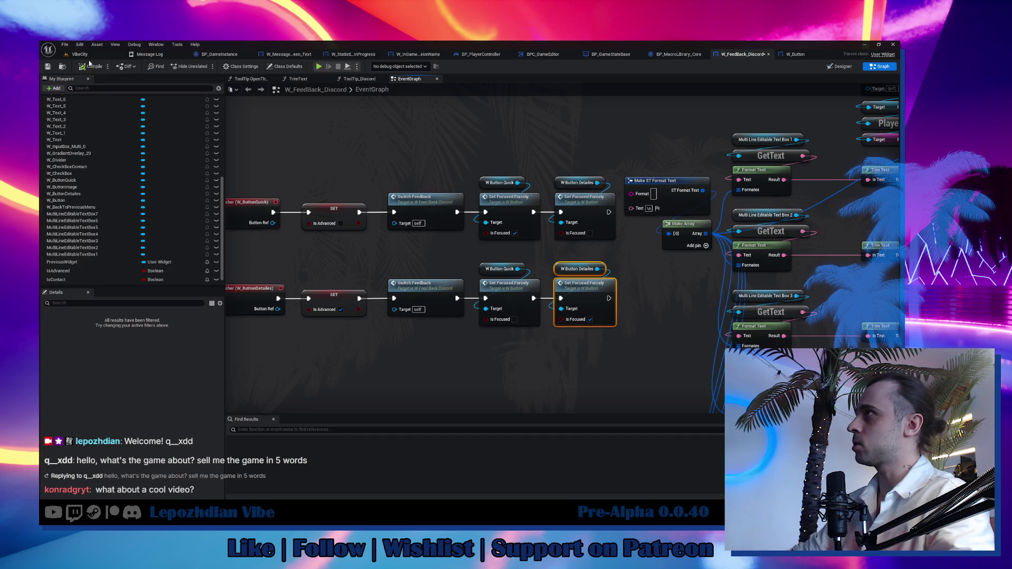
click(82, 55)
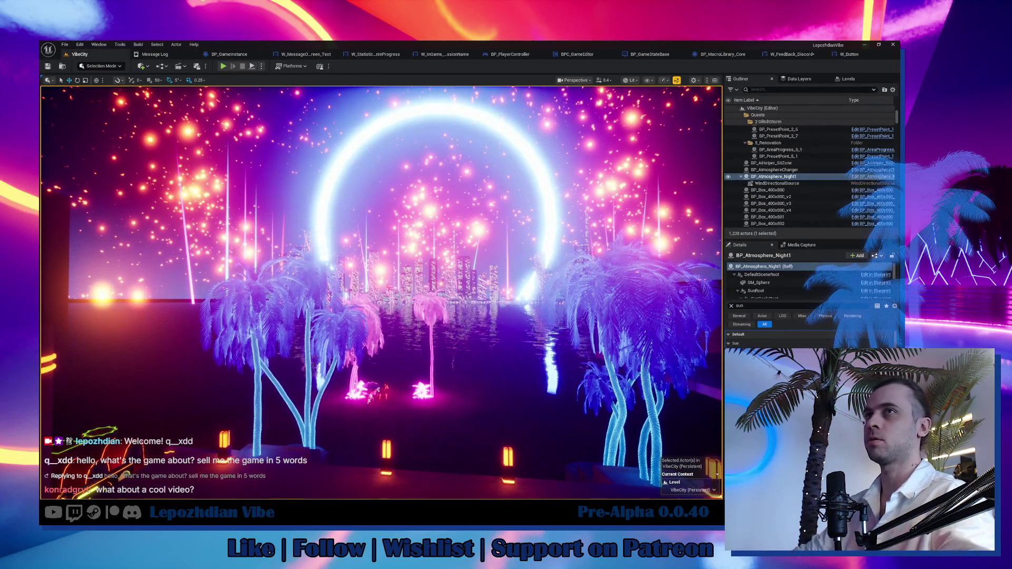
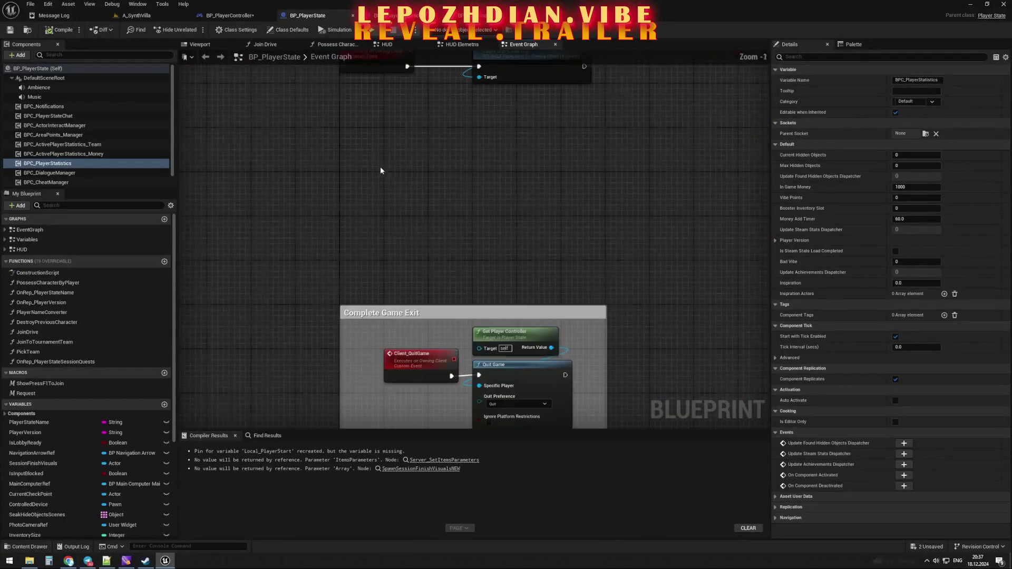
Add a Custom Event node to the BP_PlayerState Event Graph by searching 'custom'.
text(custom)
click(454, 251)
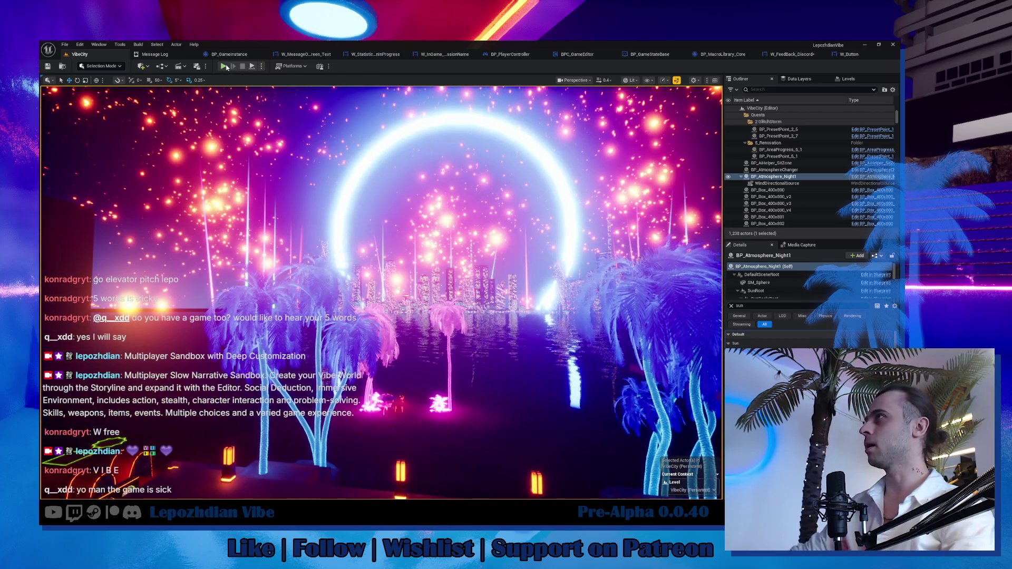
Start Play in Editor and add the VibeSwitcher item through the Cheat Codes panel.
key(alt+p)
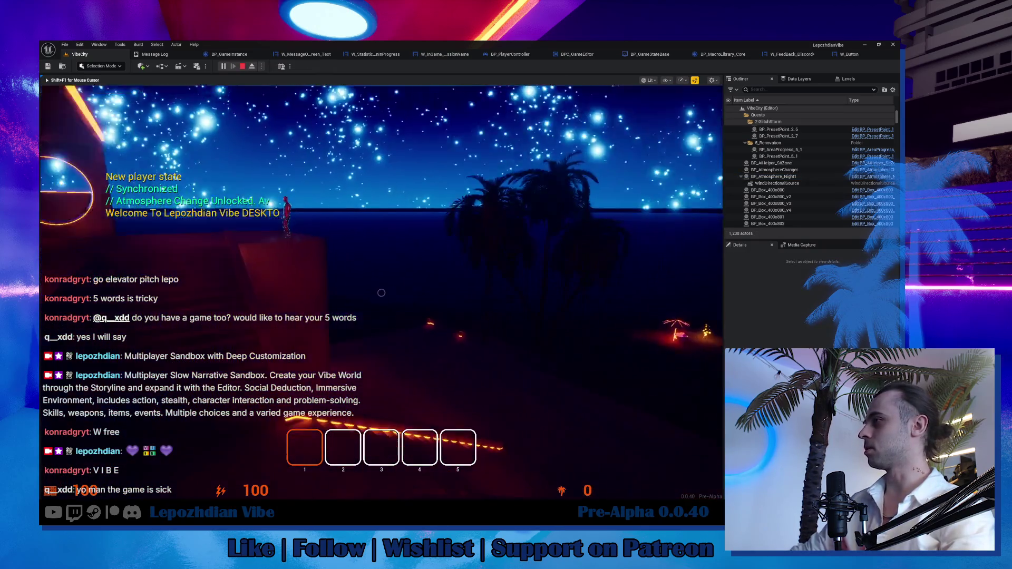
key(Tab)
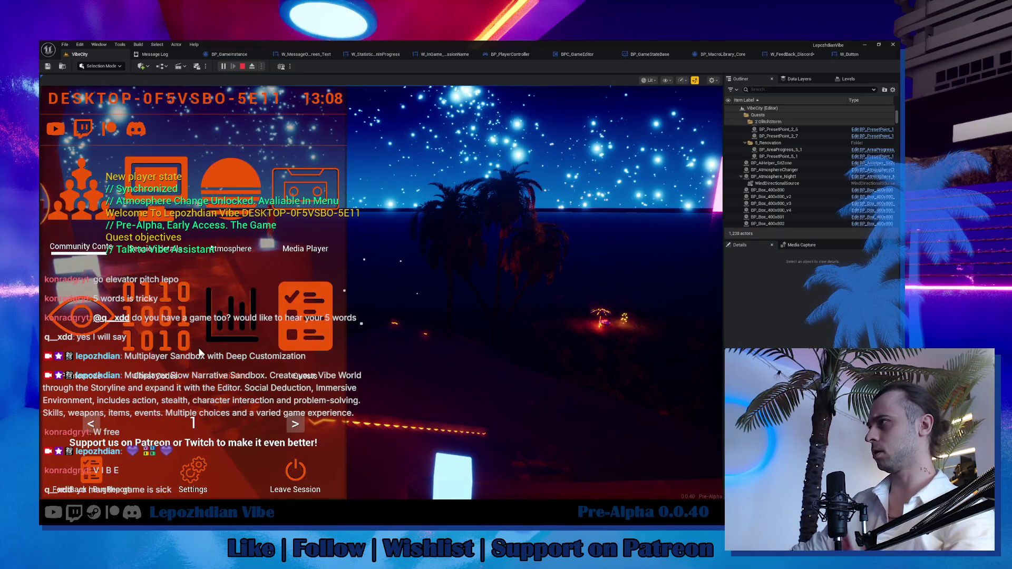
click(200, 352)
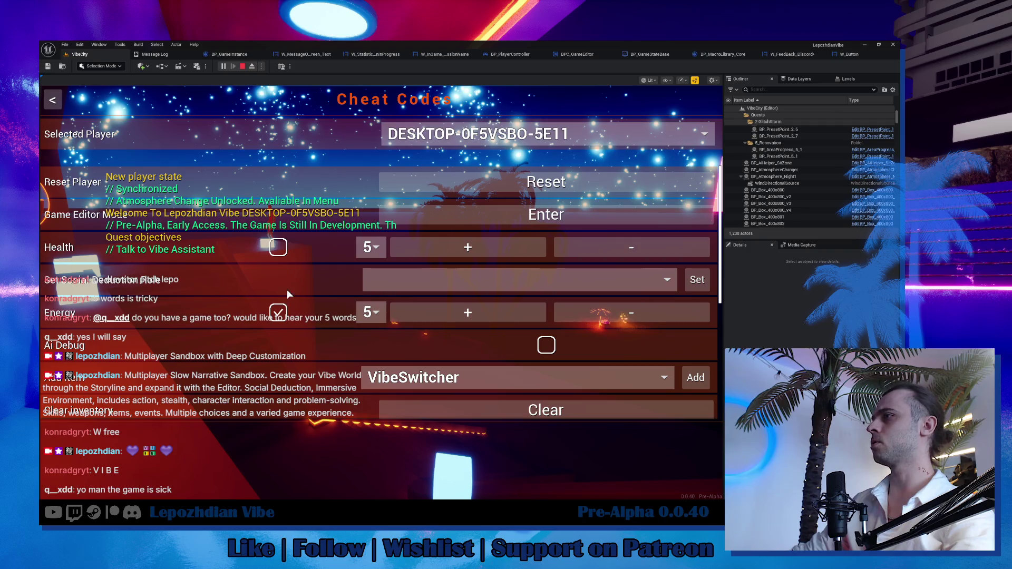
click(692, 379)
key(Escape)
Give the player three extra Vibe Points from the Cheat Codes panel and resume play.
click(192, 351)
scroll(353, 331, down, 3)
click(412, 364)
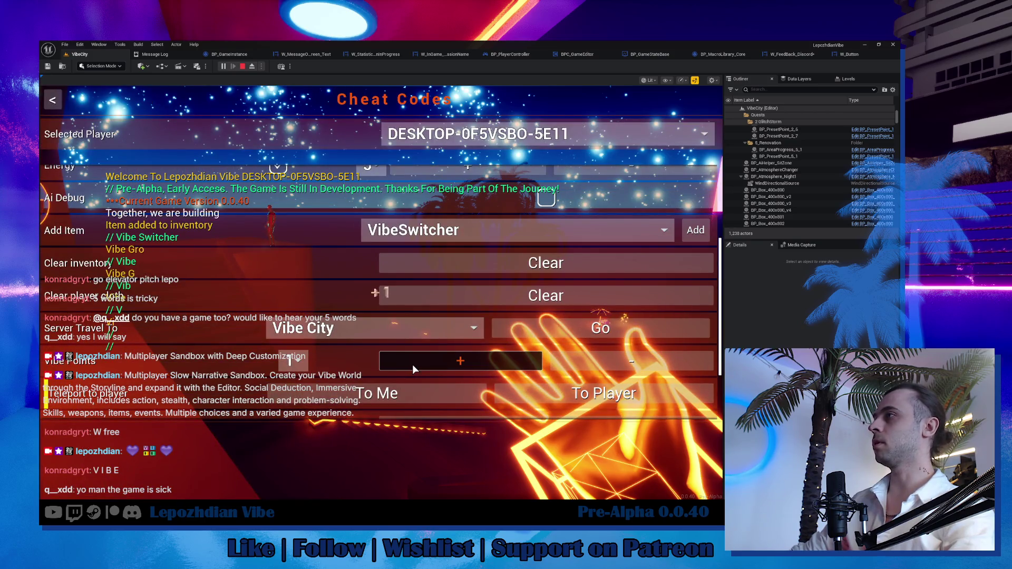
click(412, 365)
click(412, 365)
click(412, 365)
click(412, 364)
key(Escape)
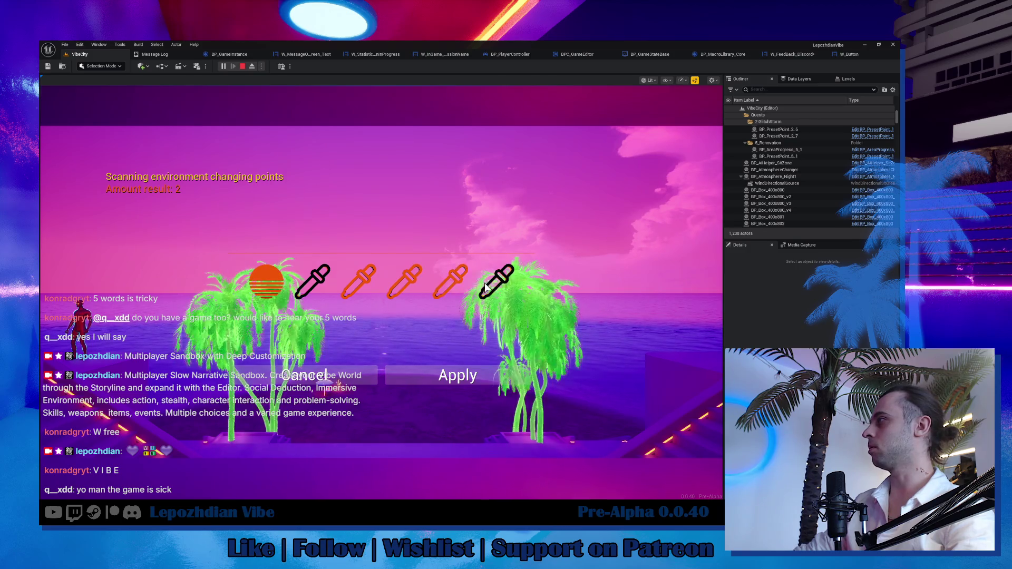
On the third palm colour slot, raise BarkColor and LeavesColor Value to 1.0 and apply.
click(413, 290)
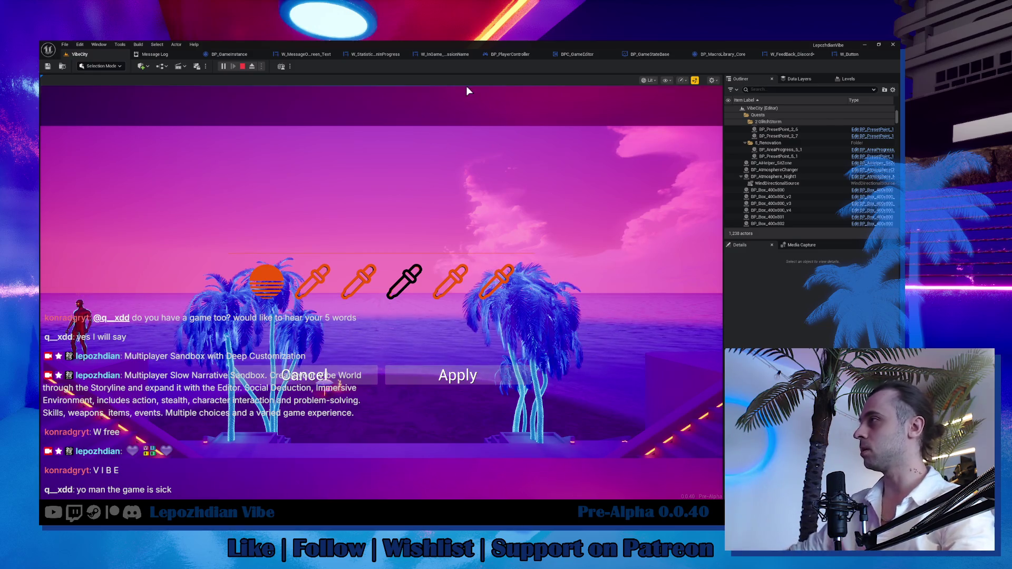
click(264, 270)
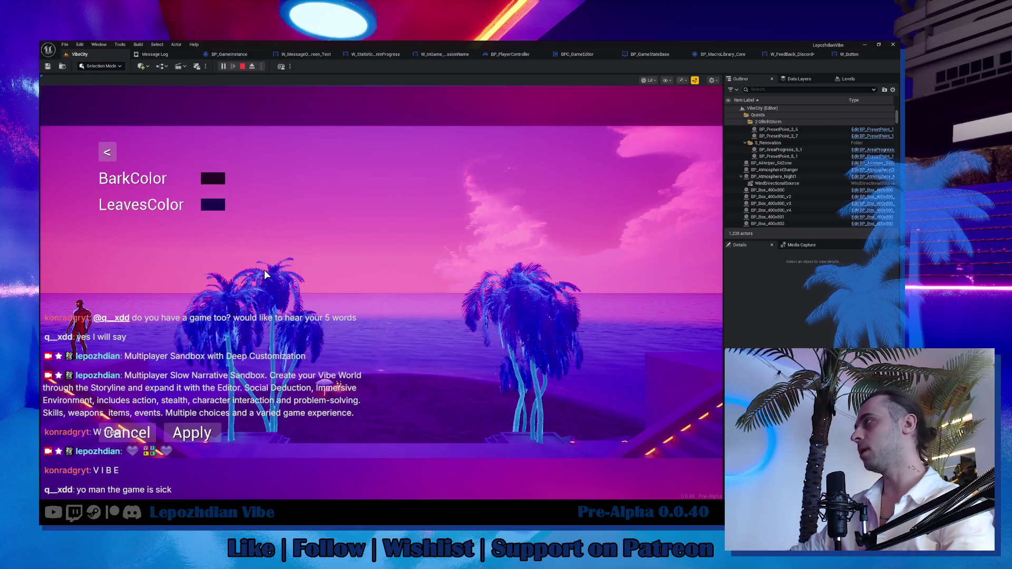
click(216, 179)
drag(437, 209, 431, 225)
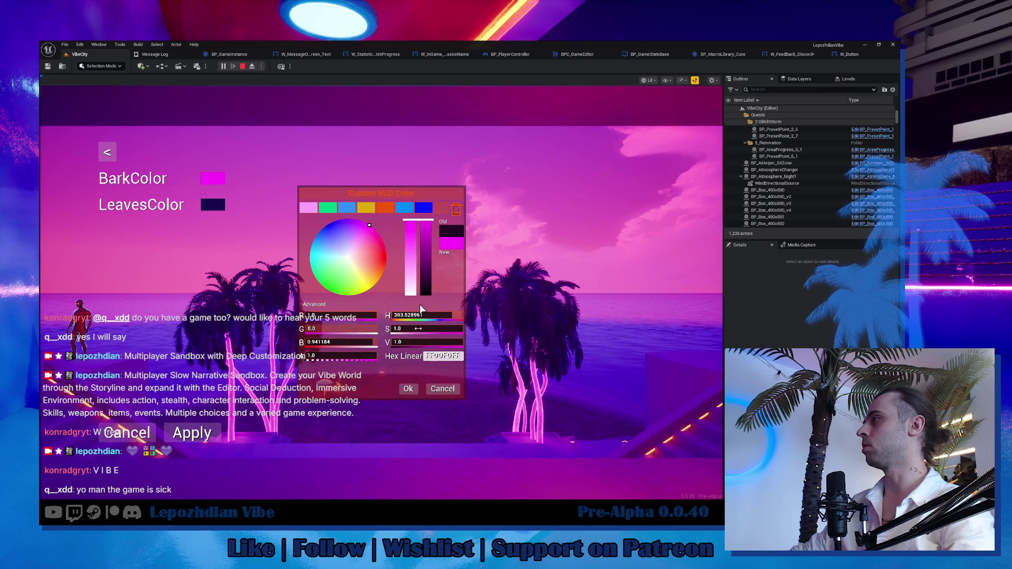
click(409, 389)
click(213, 205)
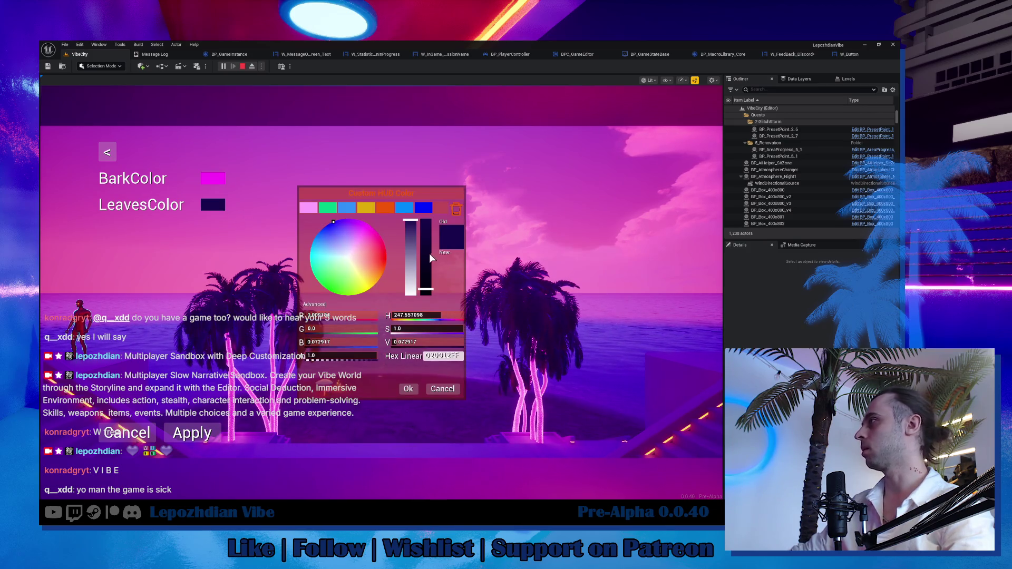
drag(429, 253, 432, 186)
click(413, 388)
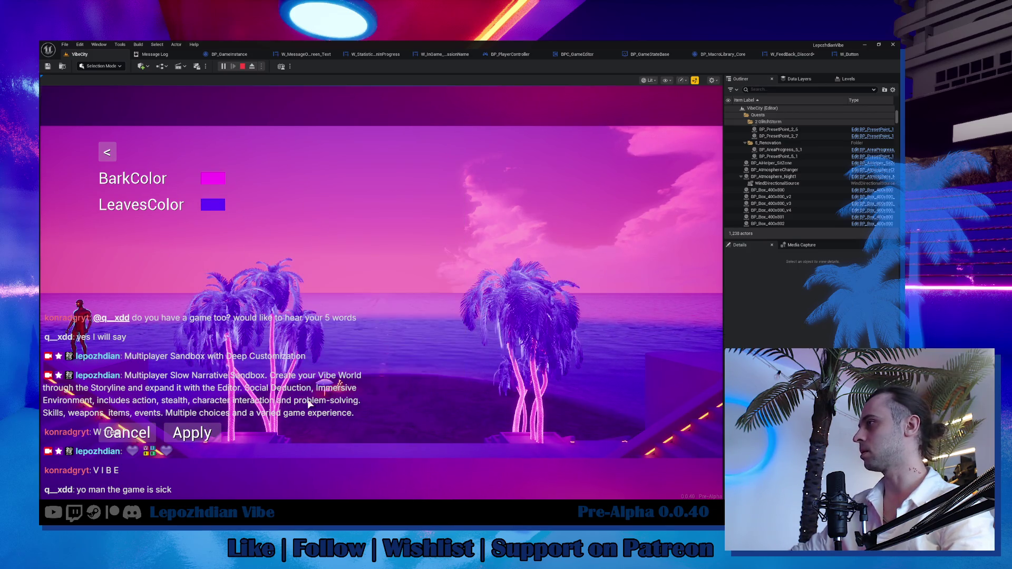
click(211, 430)
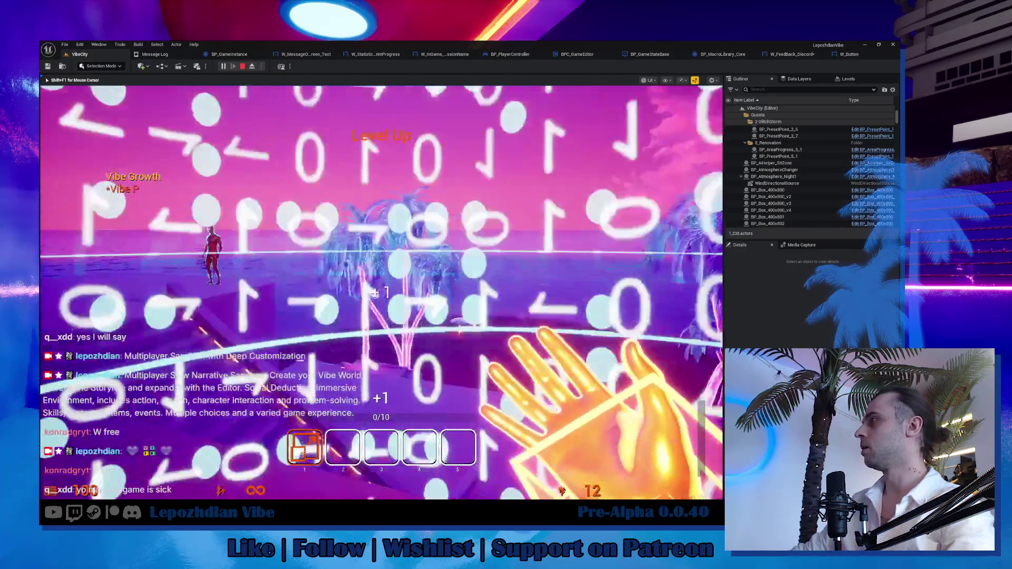
Set the atmosphere preset to Night1 after briefly trying SunSet.
key(Escape)
click(246, 219)
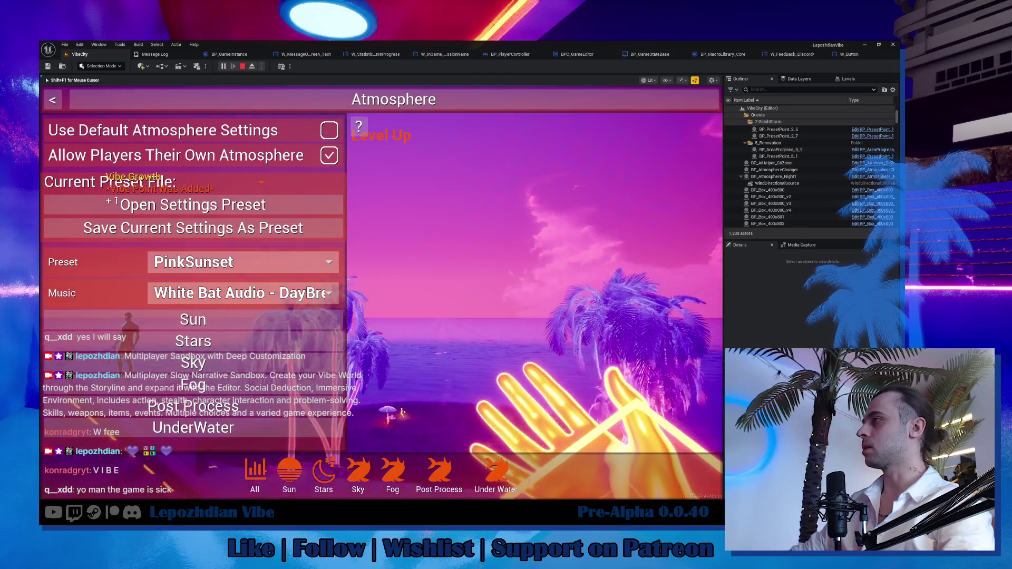
click(277, 263)
click(278, 263)
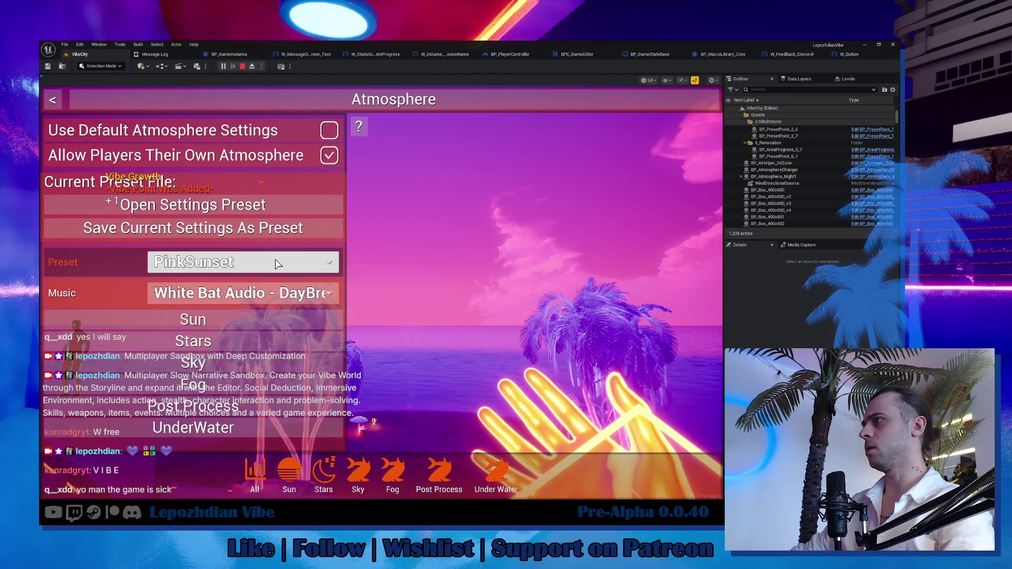
click(277, 263)
click(253, 341)
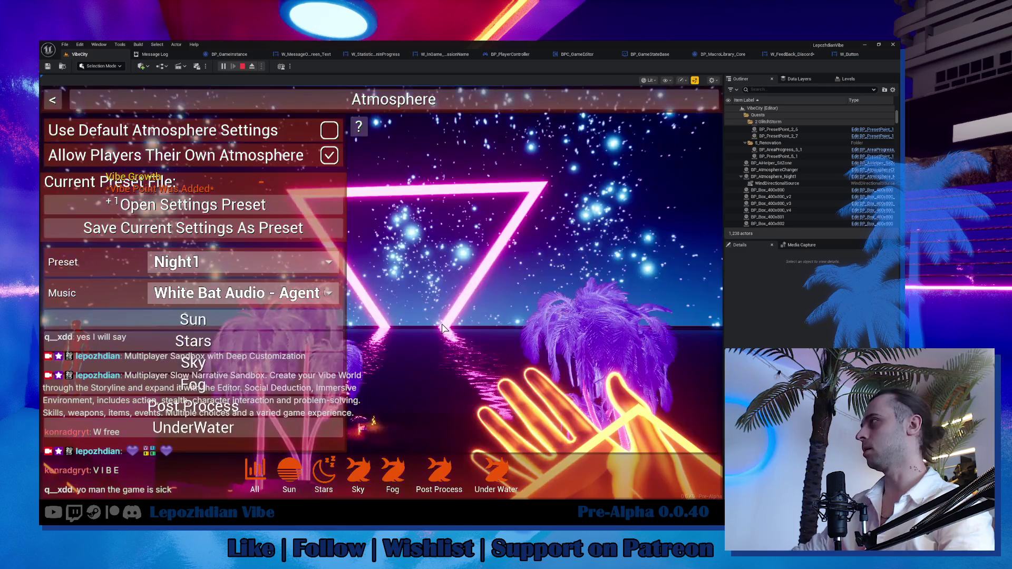
click(248, 262)
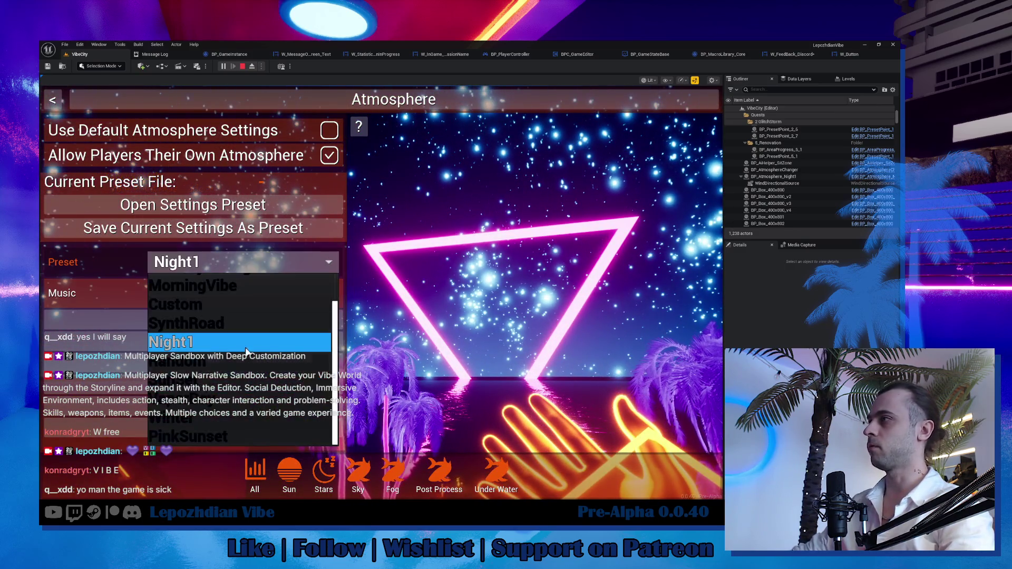
click(242, 376)
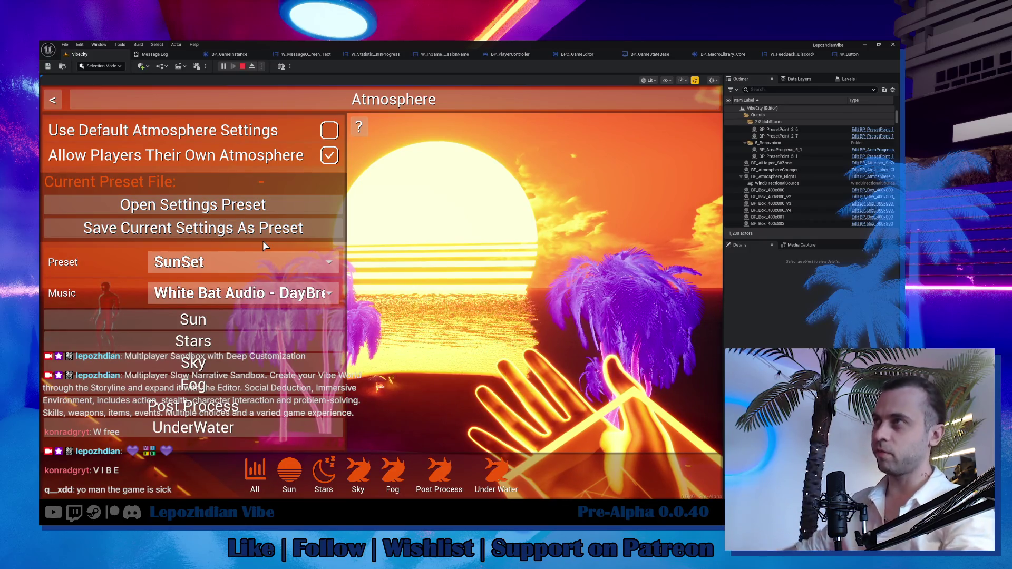
click(263, 262)
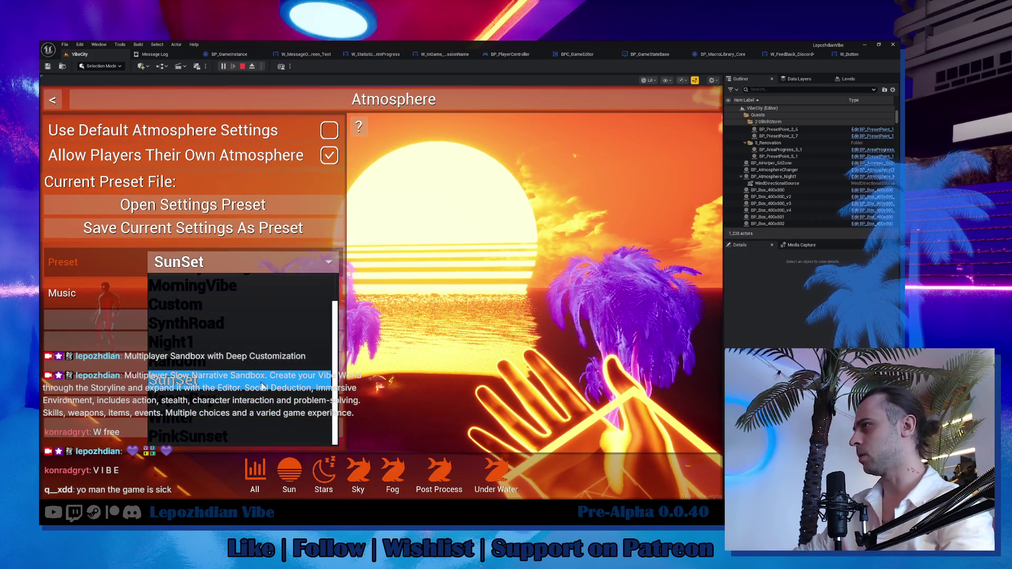
click(242, 341)
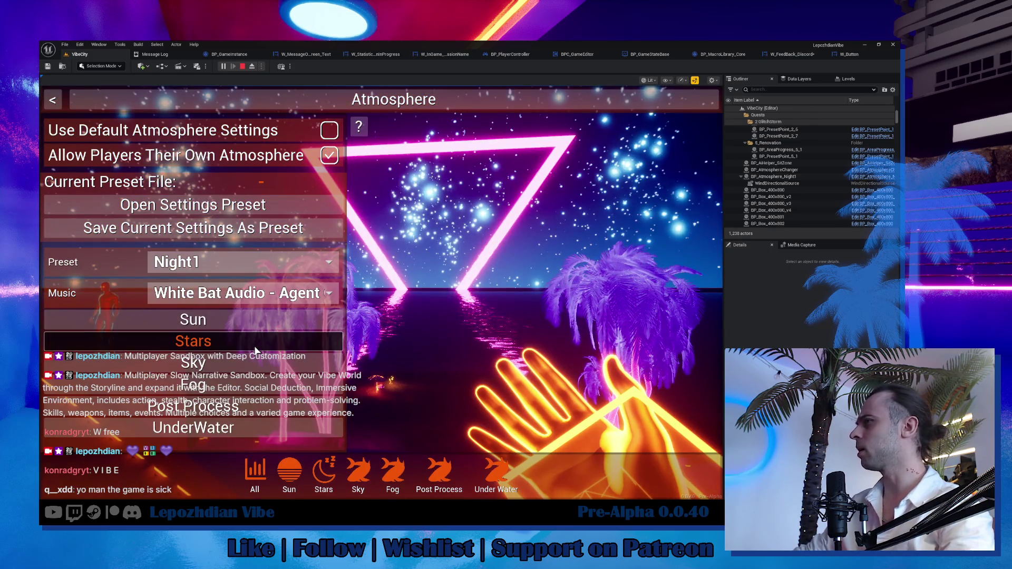
Make the stars yellow and shift the StarsTile offset.
click(257, 343)
click(321, 426)
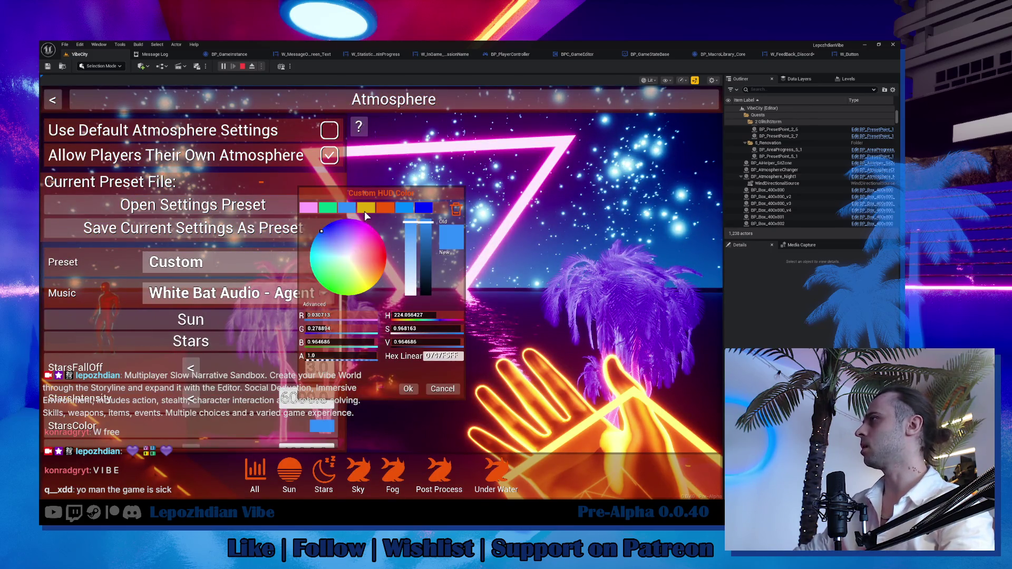
click(365, 208)
click(379, 210)
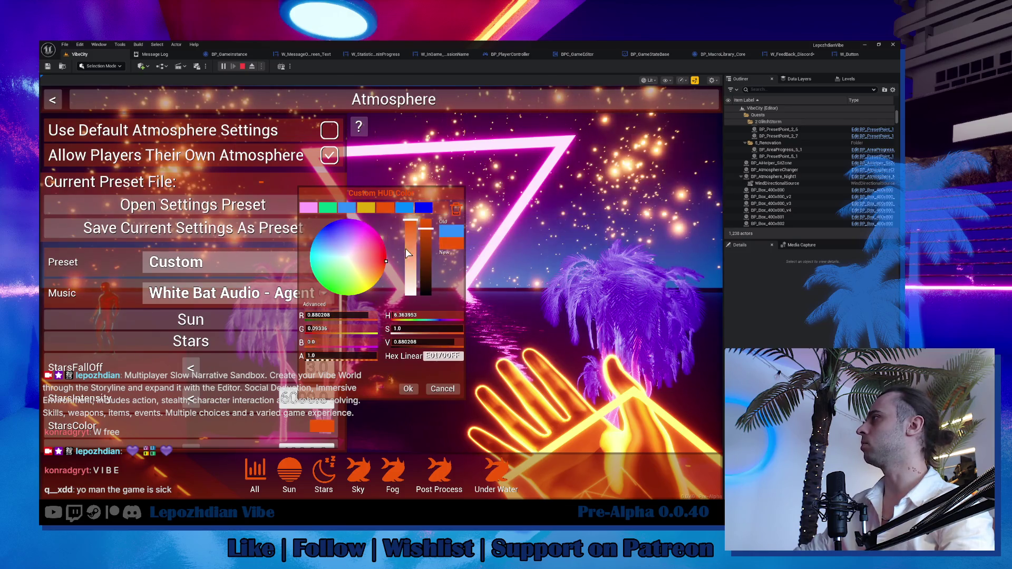
click(366, 209)
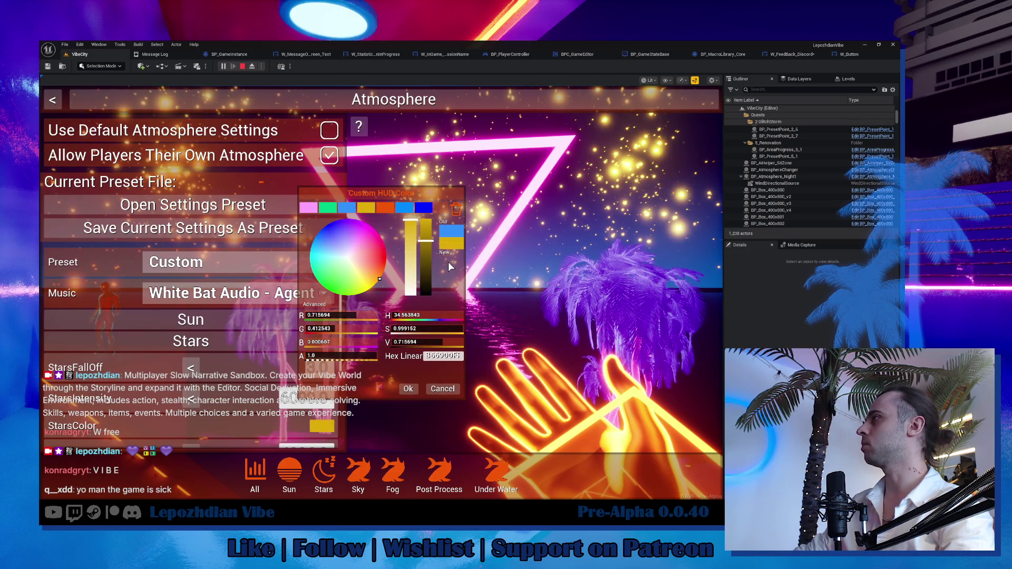
click(409, 389)
scroll(191, 343, down, 3)
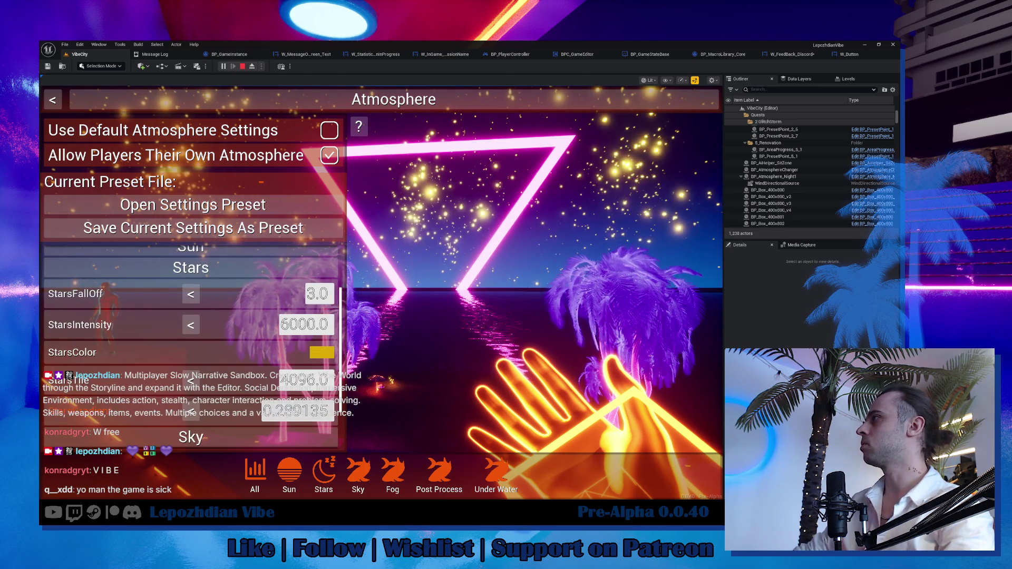
mouse_move(319, 411)
mouse_down()
mouse_move(295, 410)
mouse_move(311, 411)
mouse_up()
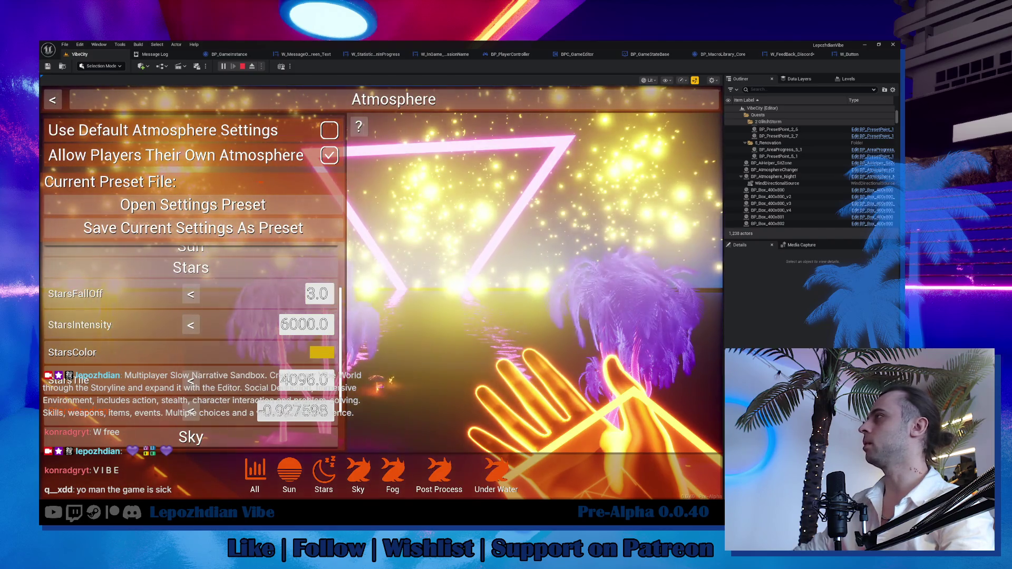
scroll(271, 299, up, 5)
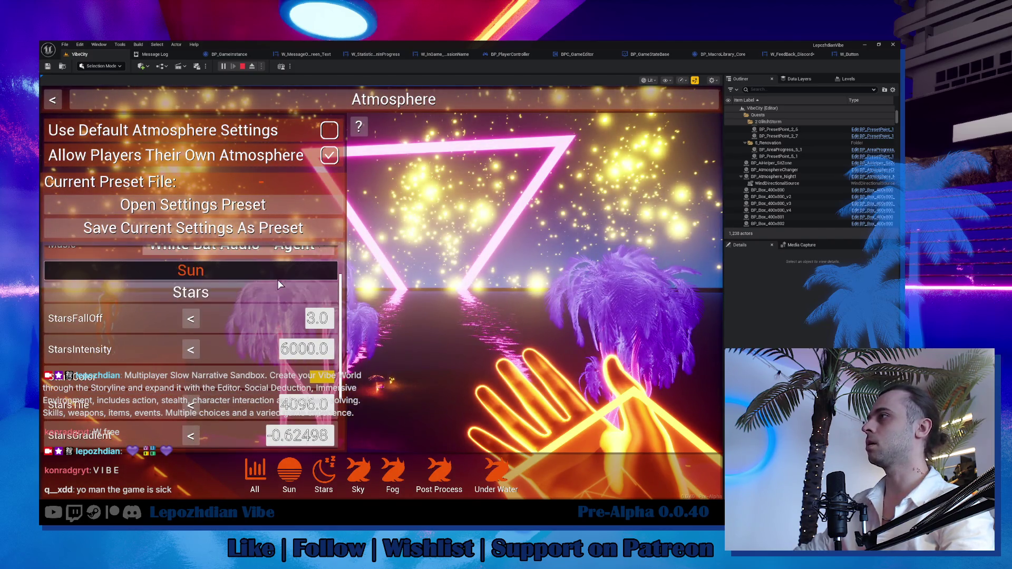
Switch the sun to the striped SunType 0 and raise its emissive to about 4.47.
click(325, 397)
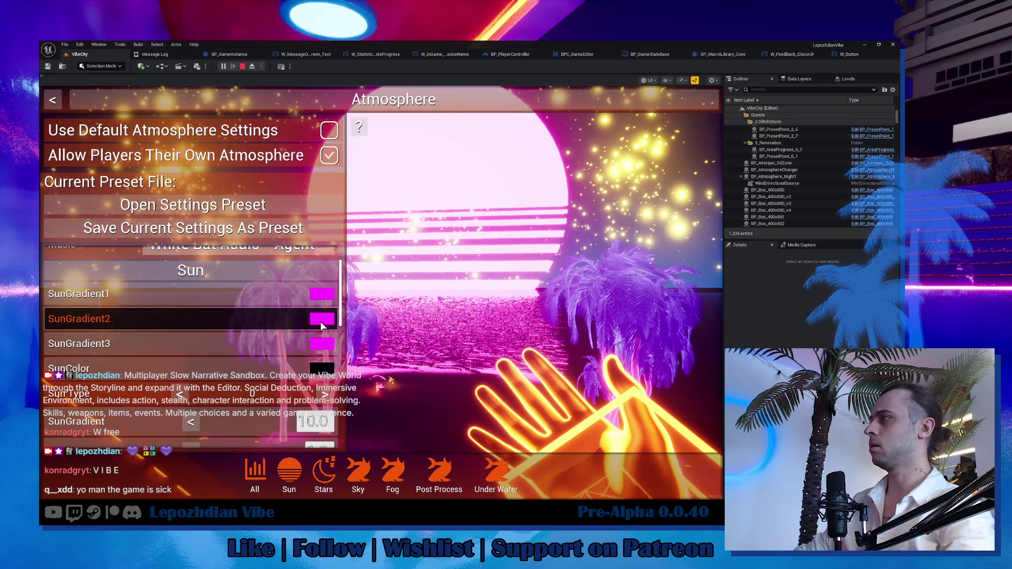
scroll(292, 392, down, 3)
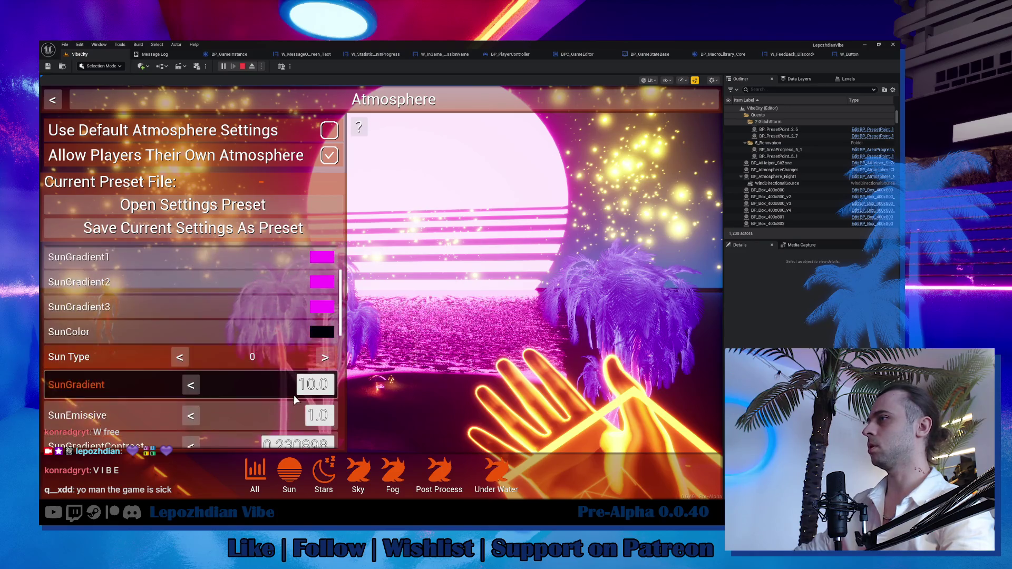
mouse_move(298, 379)
mouse_down()
mouse_move(334, 379)
mouse_move(324, 403)
mouse_up()
scroll(303, 396, down, 1)
key(Escape)
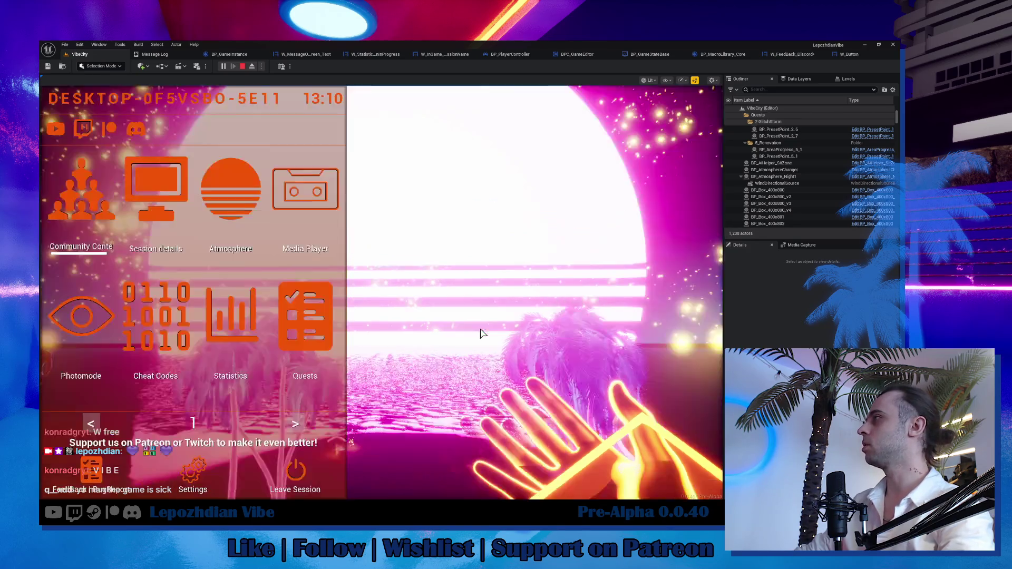
In Atmosphere Post Process, increase BloomIntensity and set Sharpen to 1.0.
key(Escape)
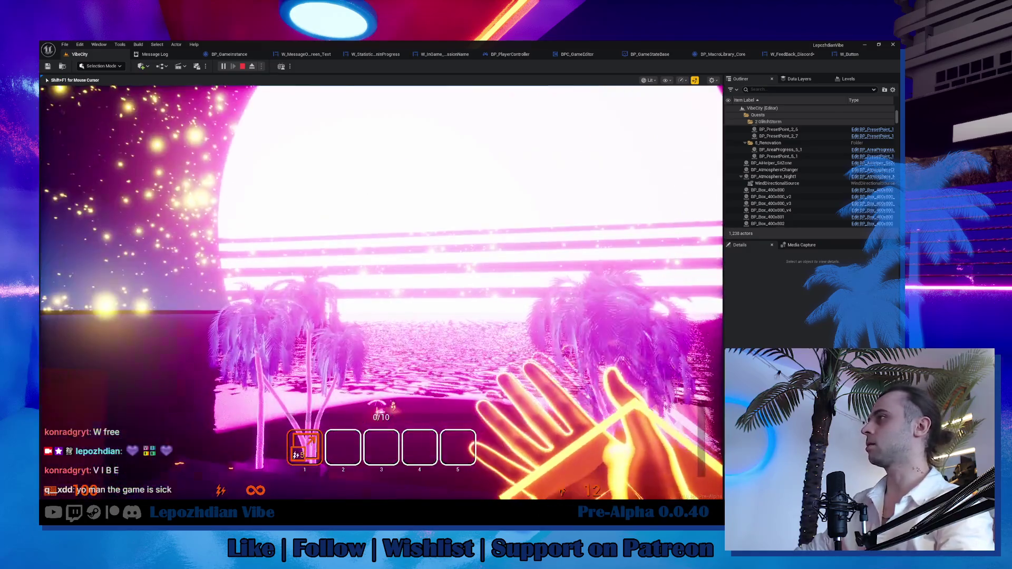
key(Escape)
click(215, 182)
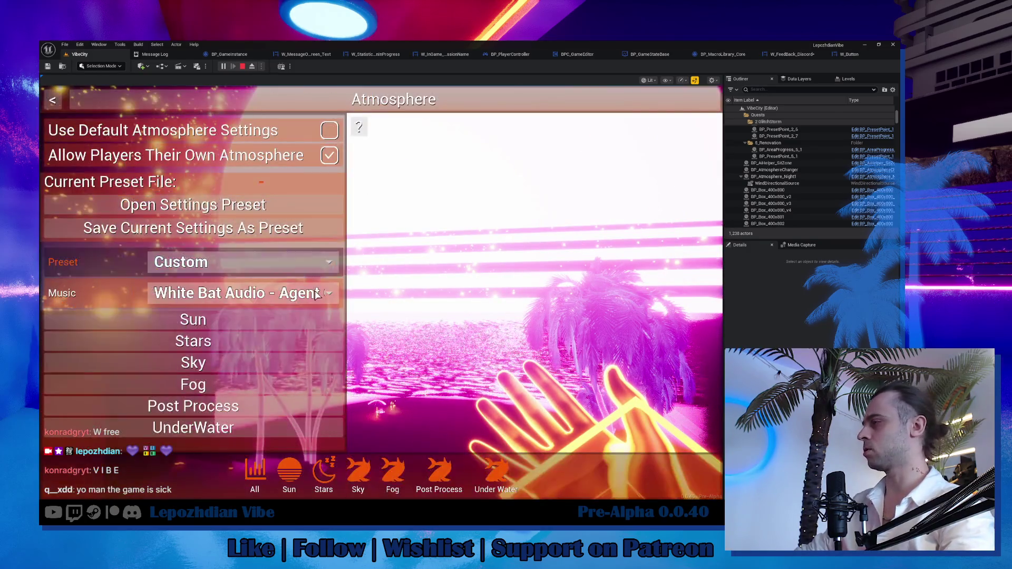
click(264, 406)
scroll(268, 381, down, 1)
scroll(268, 377, down, 1)
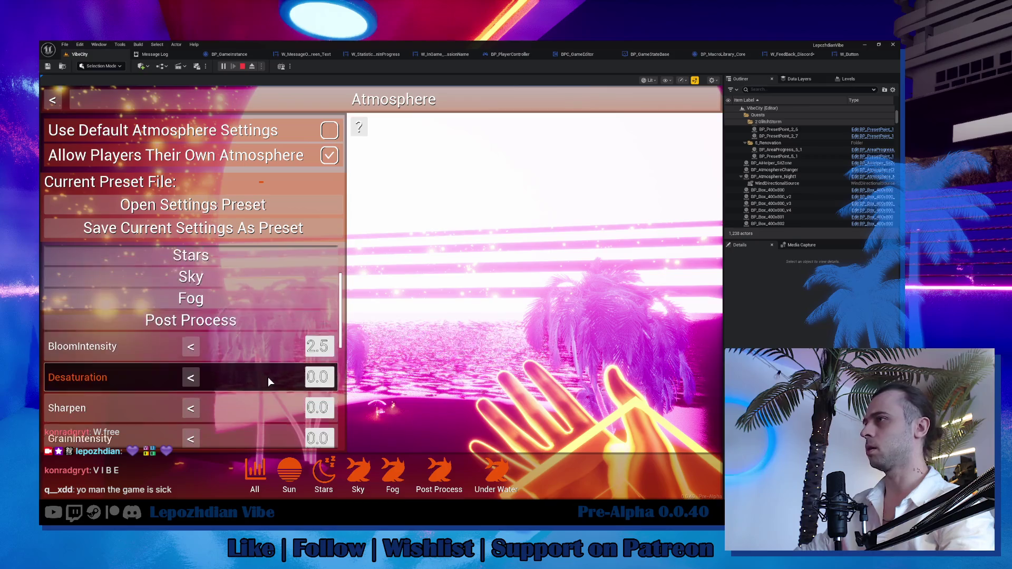
mouse_move(317, 335)
mouse_down()
mouse_move(232, 336)
mouse_move(387, 335)
mouse_up()
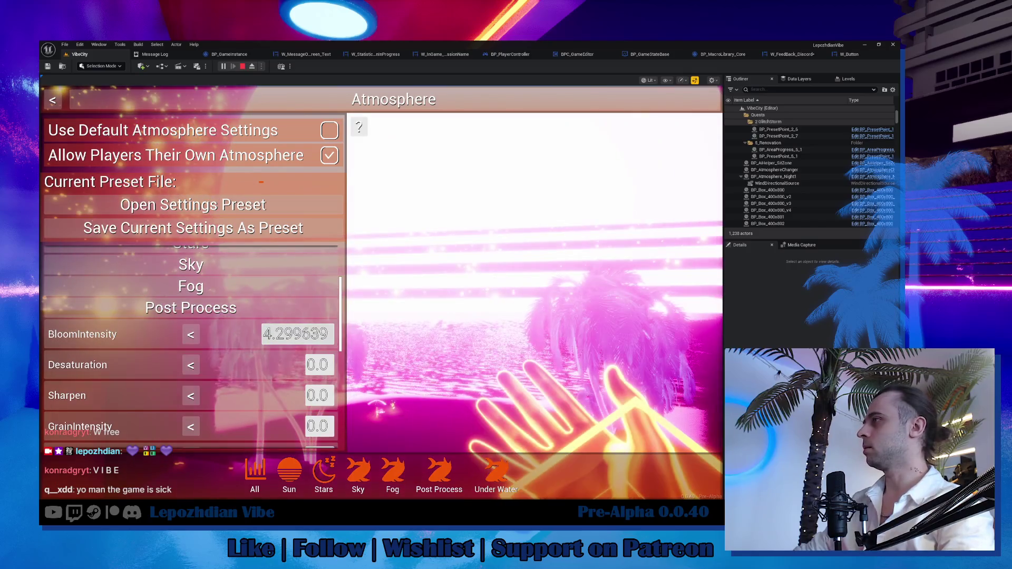
click(319, 395)
mouse_move(288, 395)
mouse_down()
mouse_move(369, 395)
mouse_move(295, 395)
mouse_up()
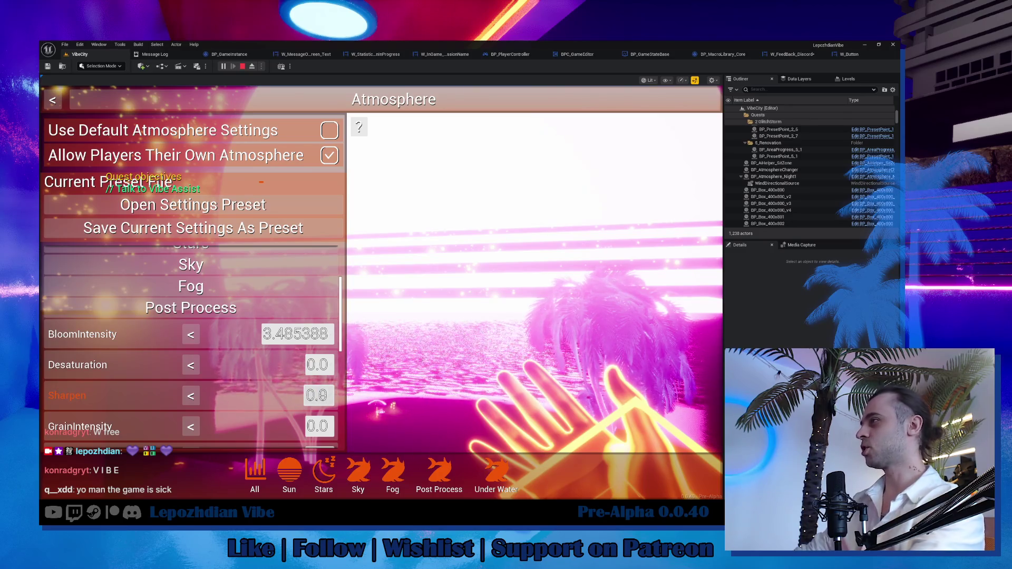
drag(317, 396, 331, 393)
key(BackSpace)
key(BackSpace)
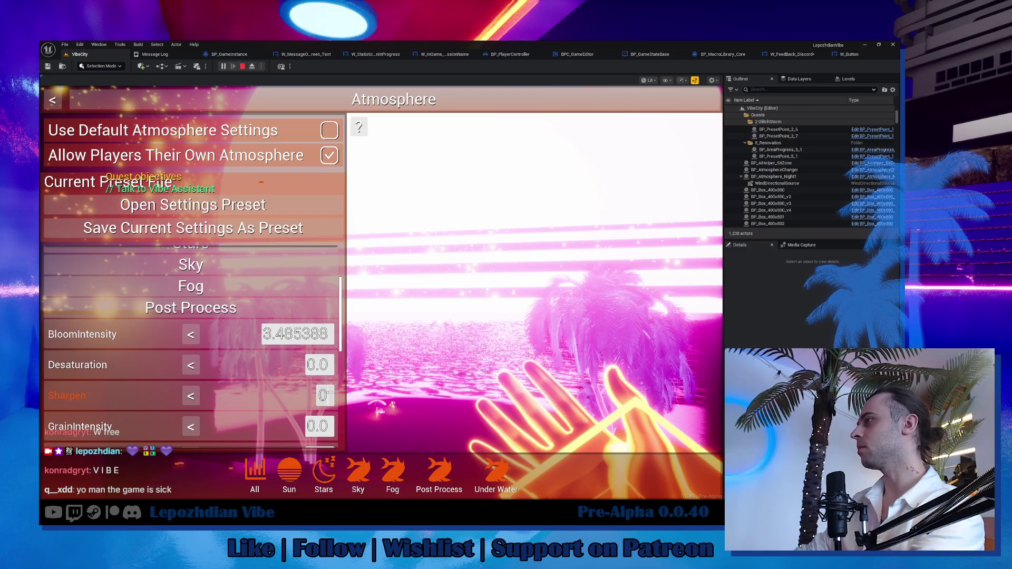
text(1.)
Turn Pixelization on at 1, raise PixelSize up from 256, and resume play.
scroll(225, 421, down, 5)
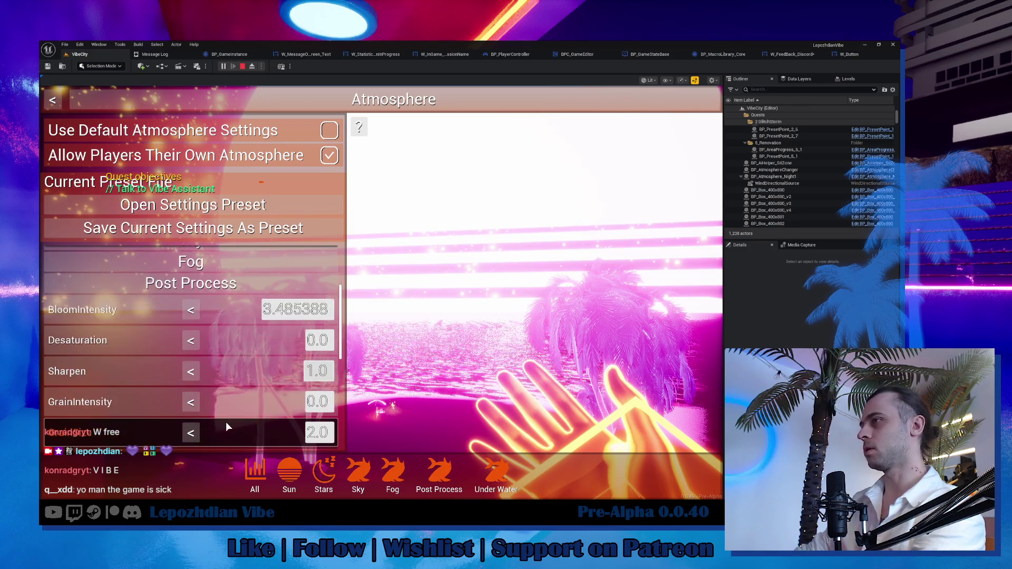
click(319, 414)
text(1)
key(Return)
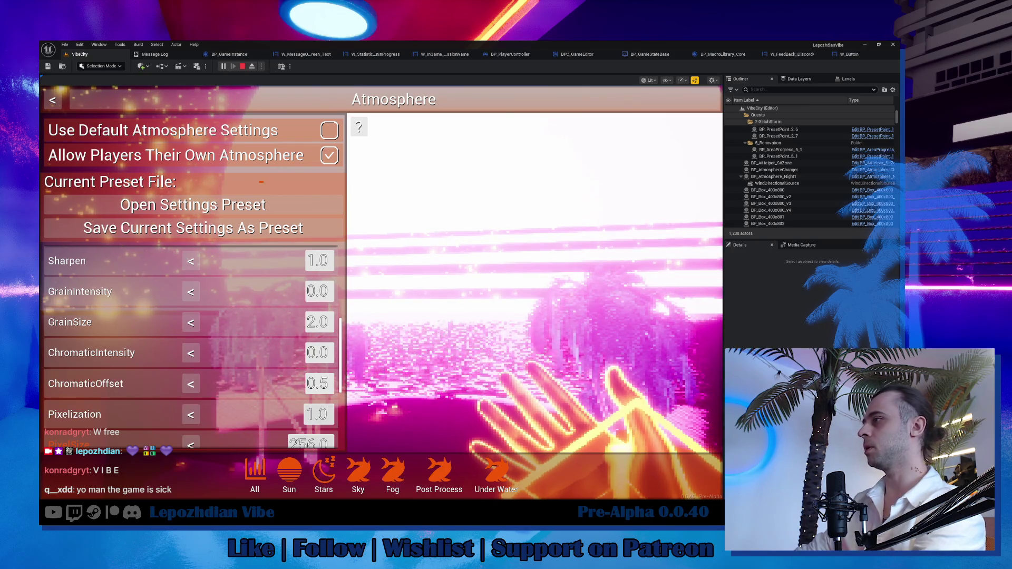
drag(316, 444, 427, 444)
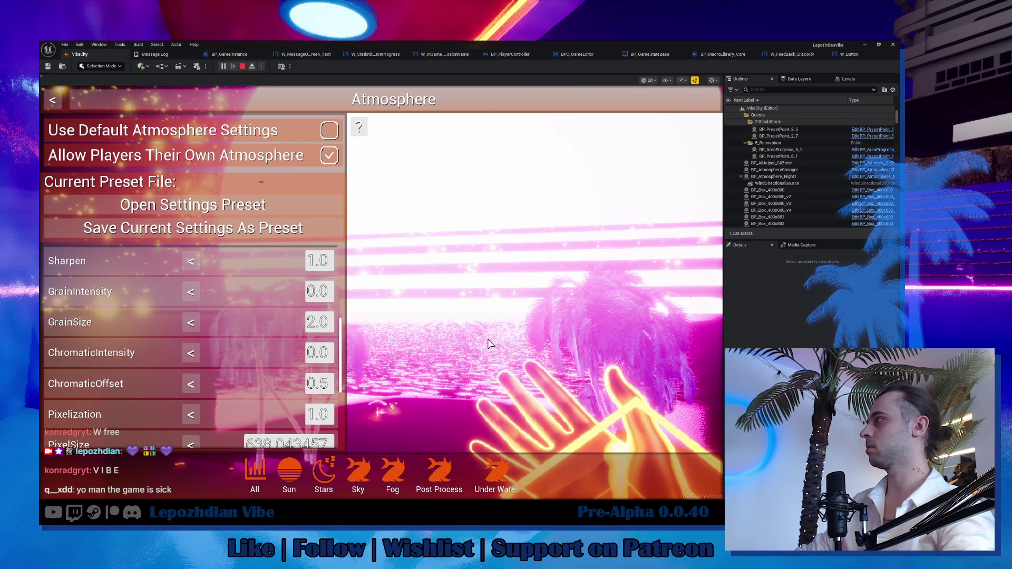
key(Escape)
key(Escape)
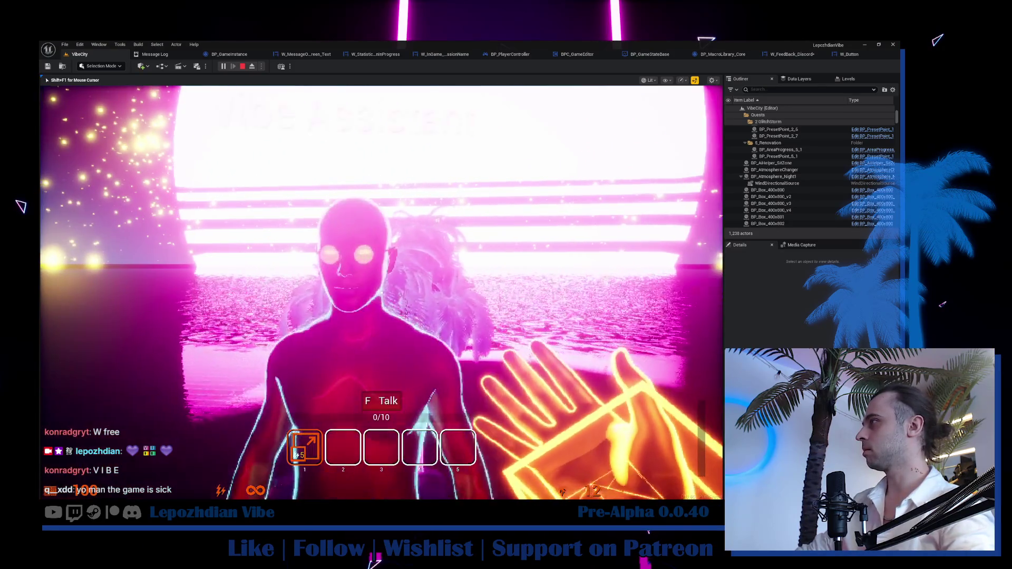
Start talking to the Vibe Assistant and advance through its opening lines.
key(f)
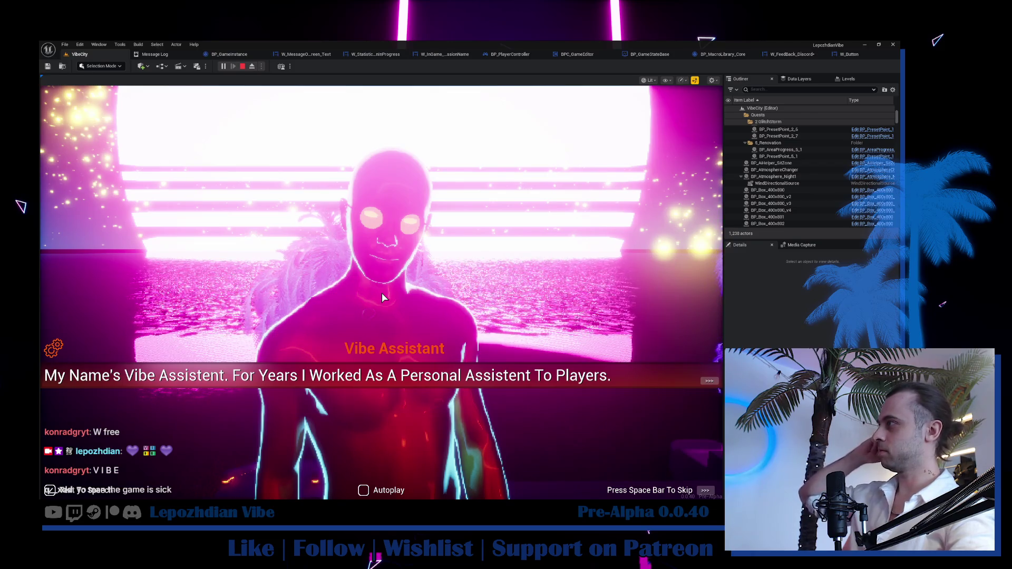
key(space)
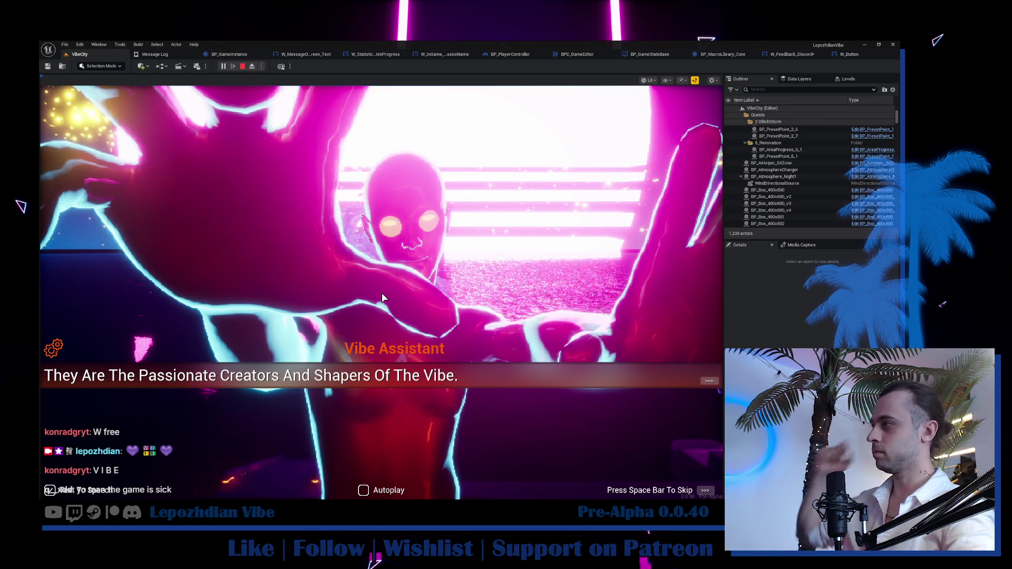
key(space)
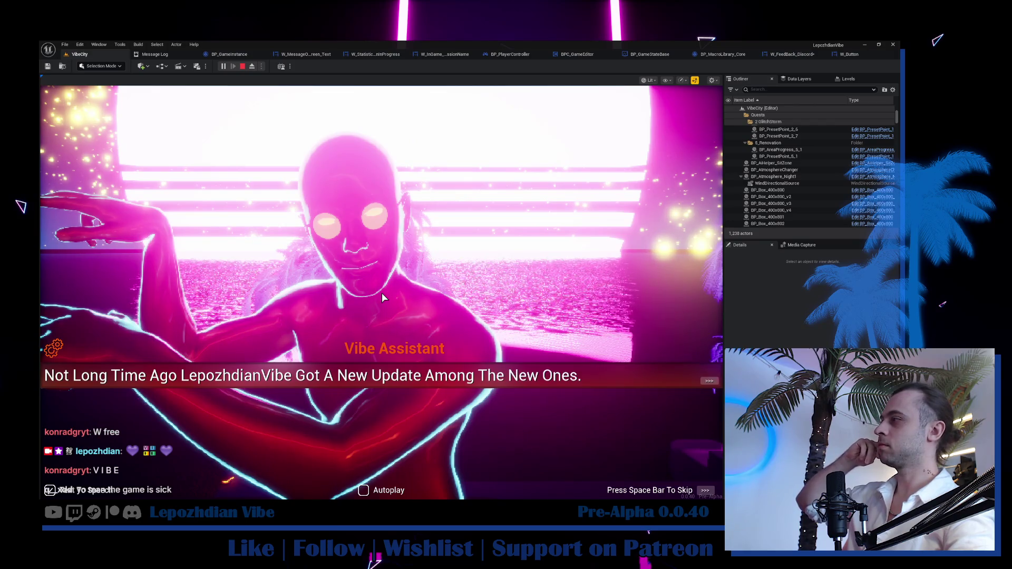
key(space)
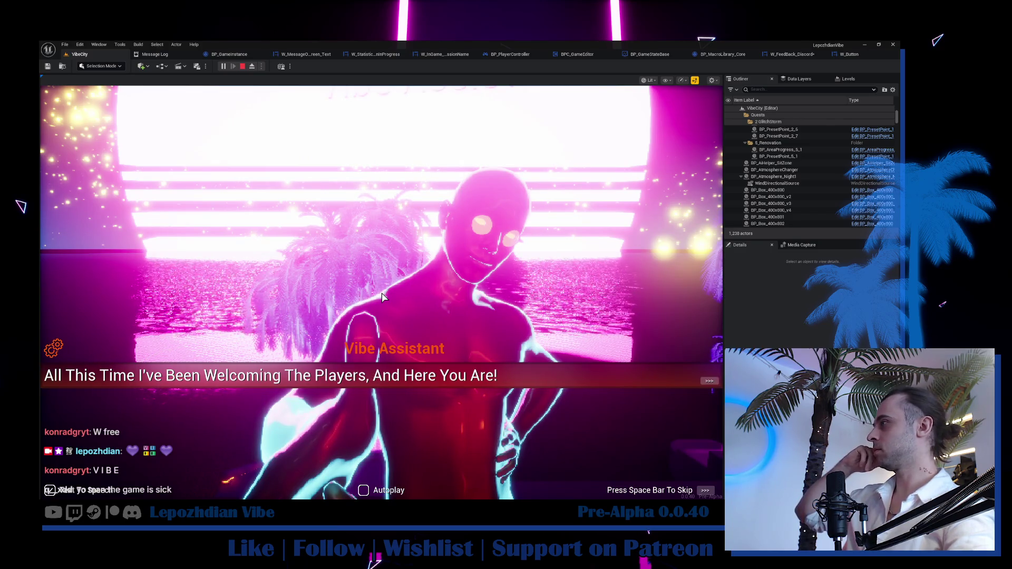
key(space)
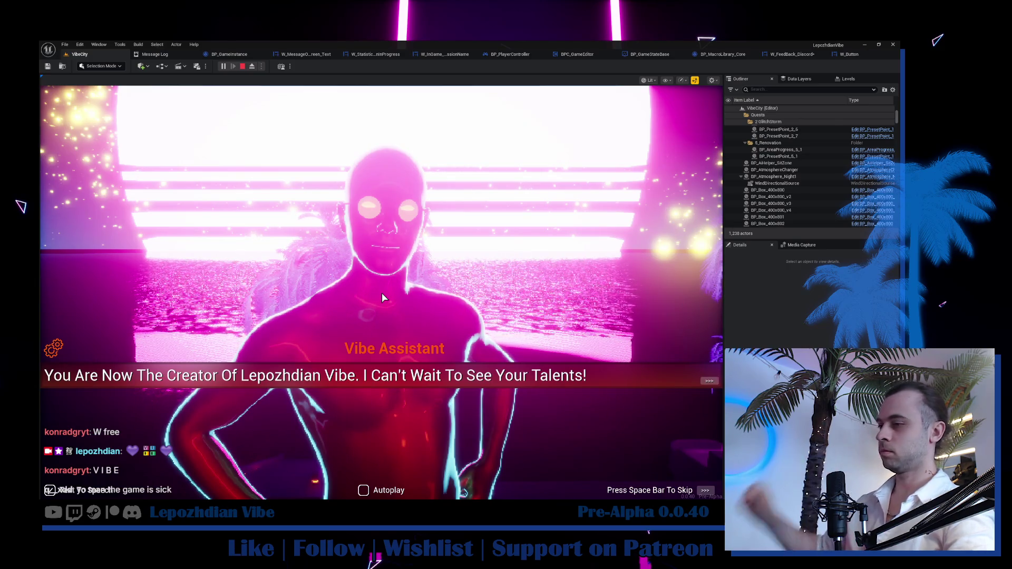
key(space)
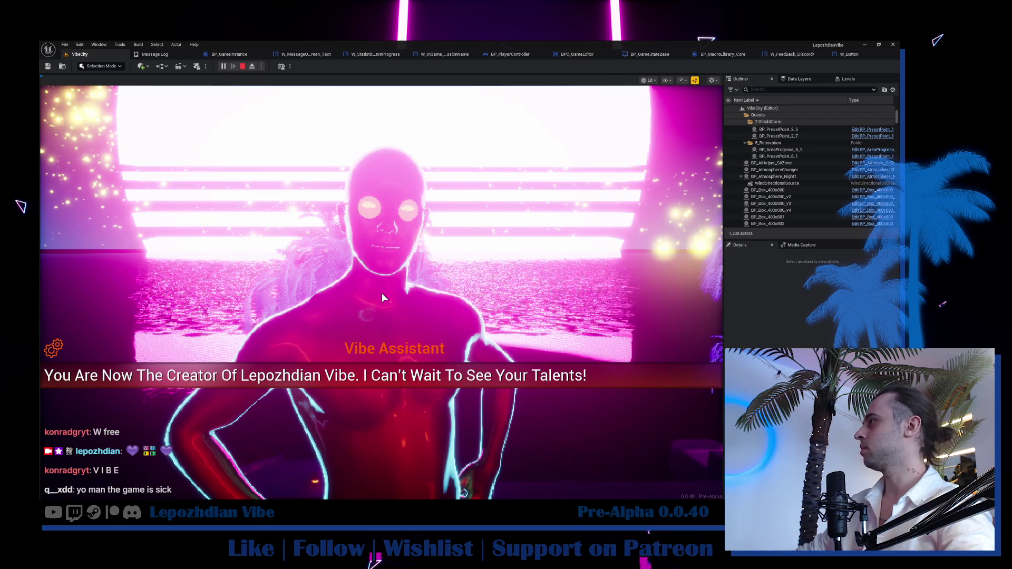
Continue the conversation, answer 'I will go...', end it, and bring up the main menu.
click(394, 392)
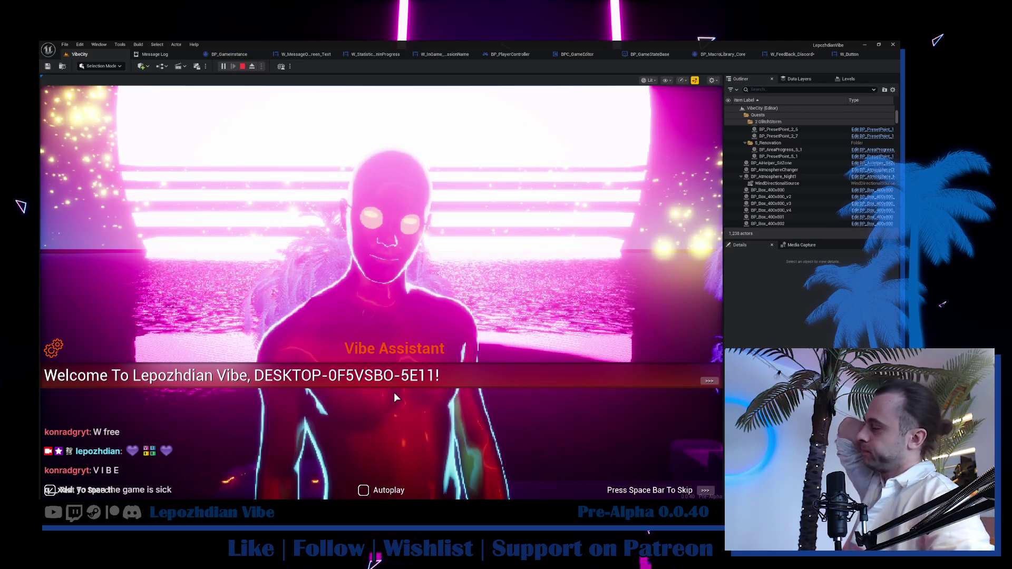
click(394, 392)
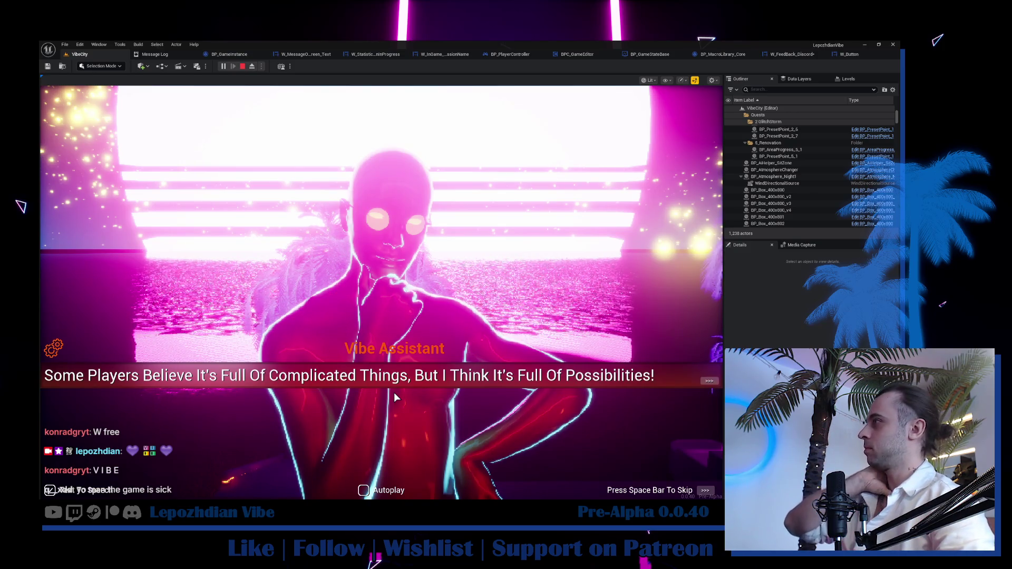
click(395, 395)
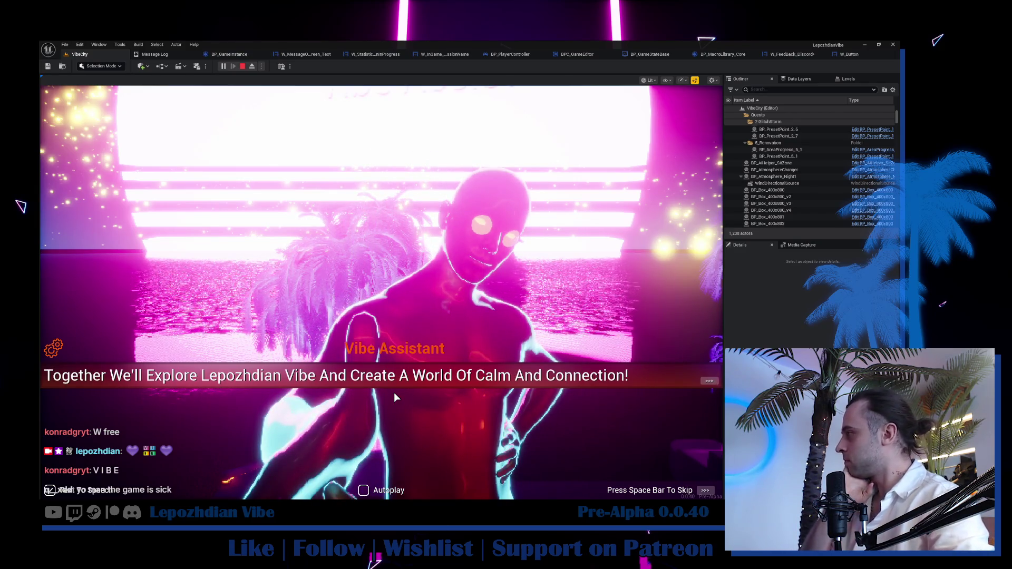
click(396, 397)
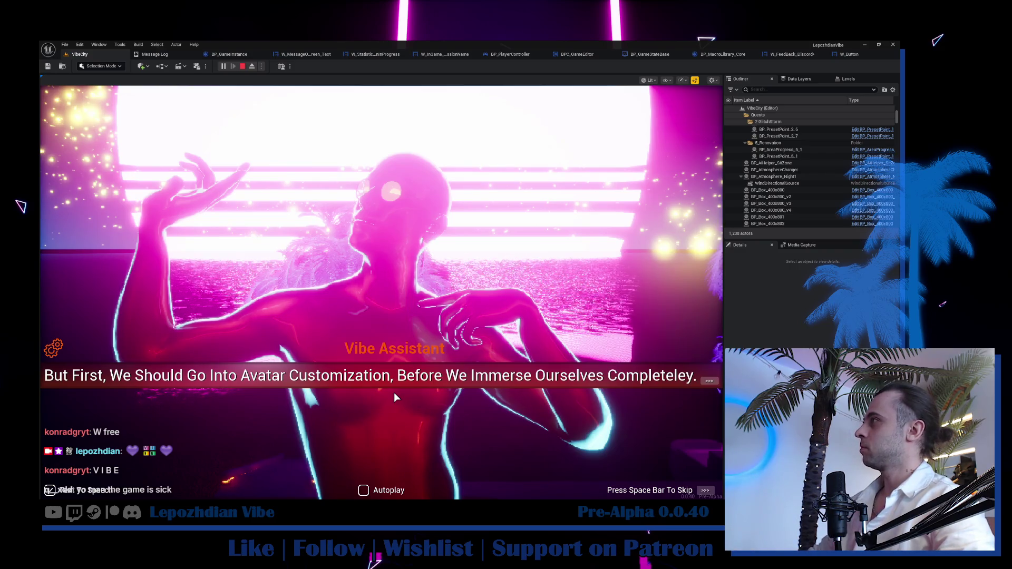
click(394, 395)
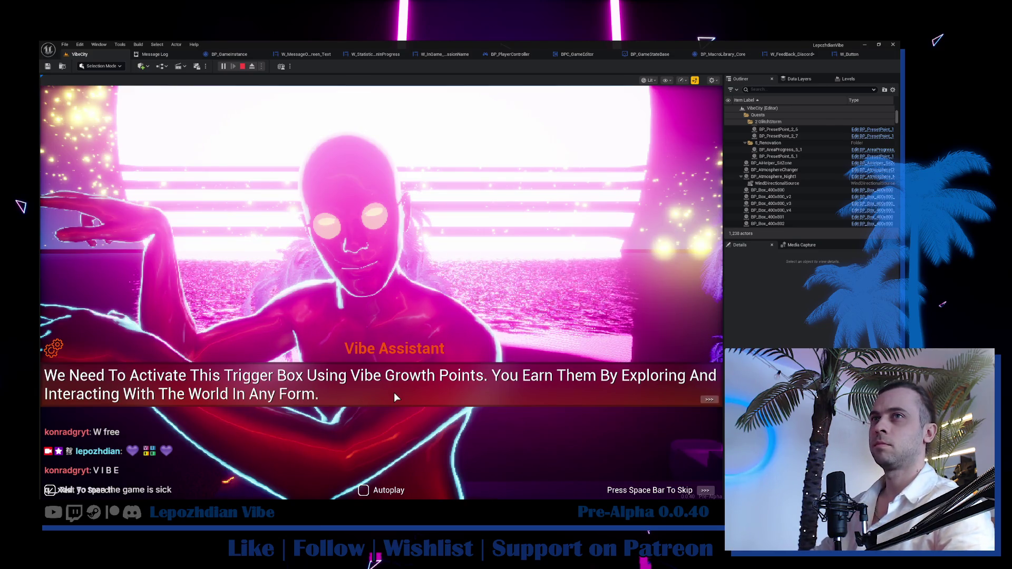
click(394, 397)
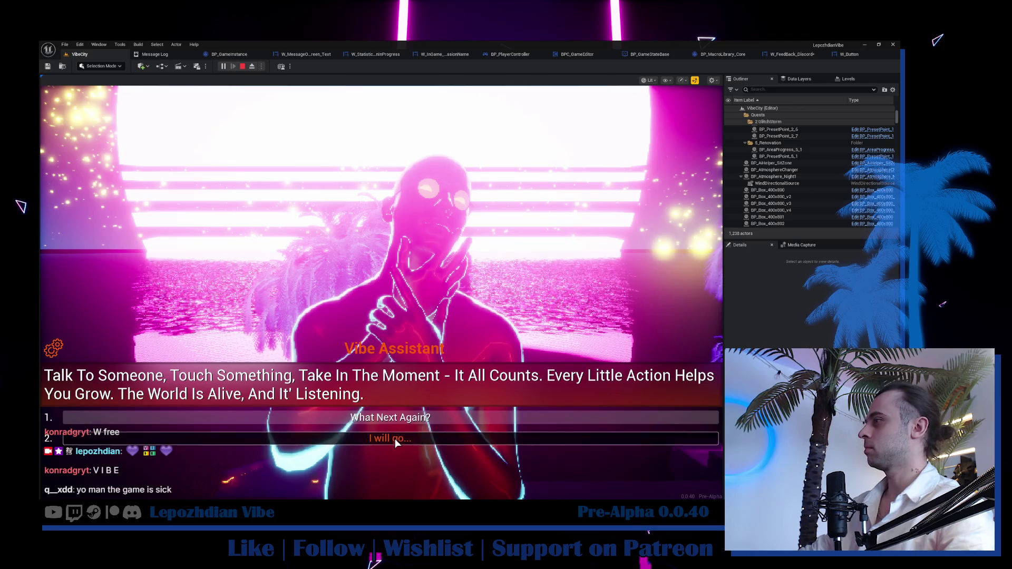
click(395, 441)
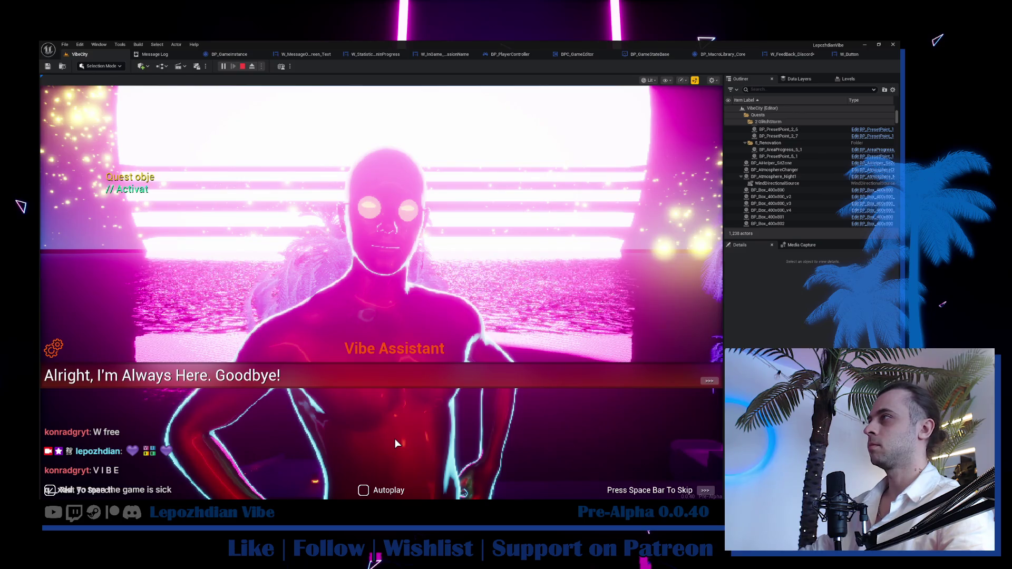
click(394, 438)
key(Tab)
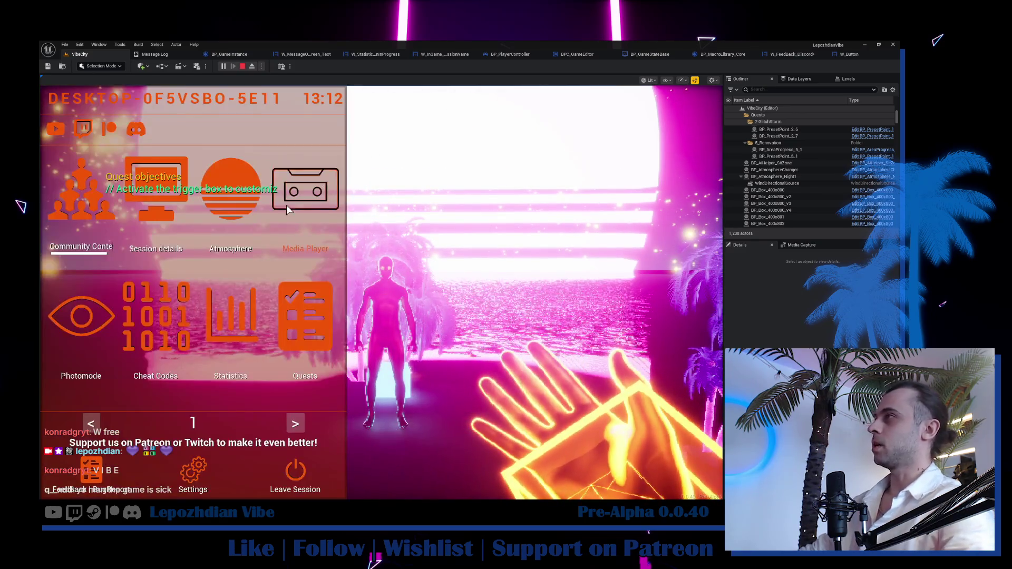
Select the Night1 atmosphere preset, resume play, and head toward the avatar trigger box.
click(231, 187)
click(250, 260)
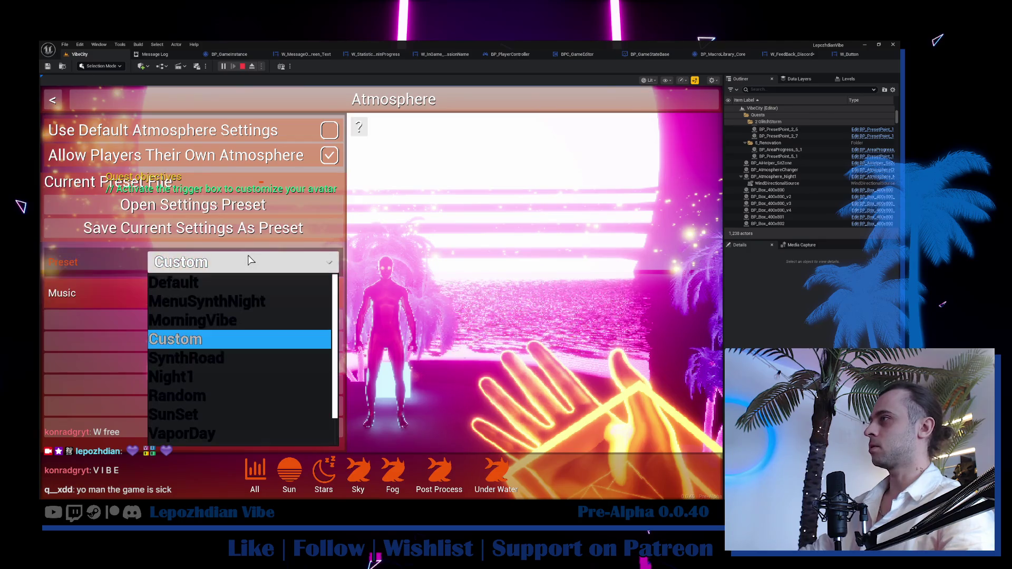
click(232, 375)
key(Tab)
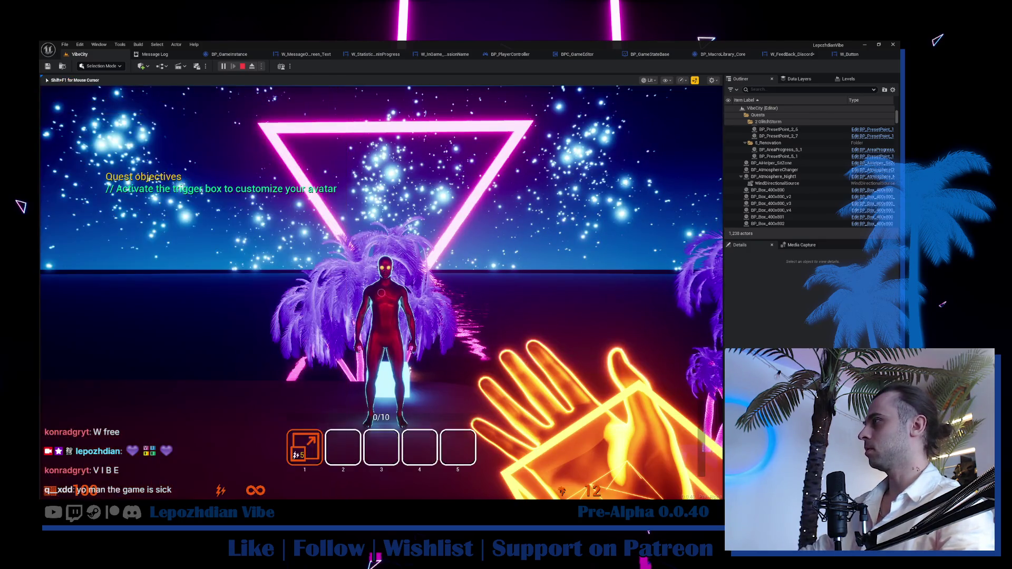
key(a)
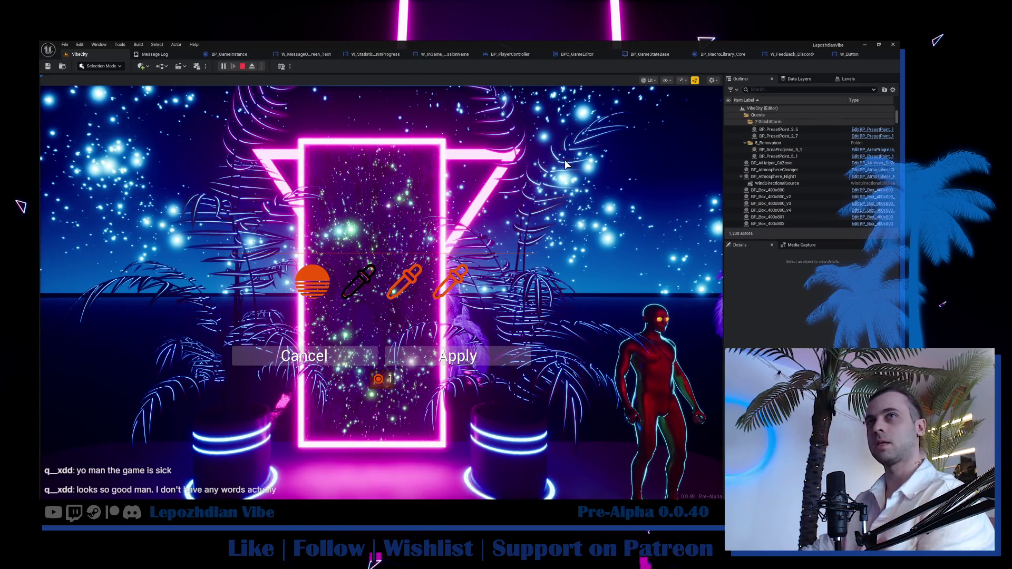
Apply the second colour palette, try a white Frames colour, then cancel it.
click(407, 289)
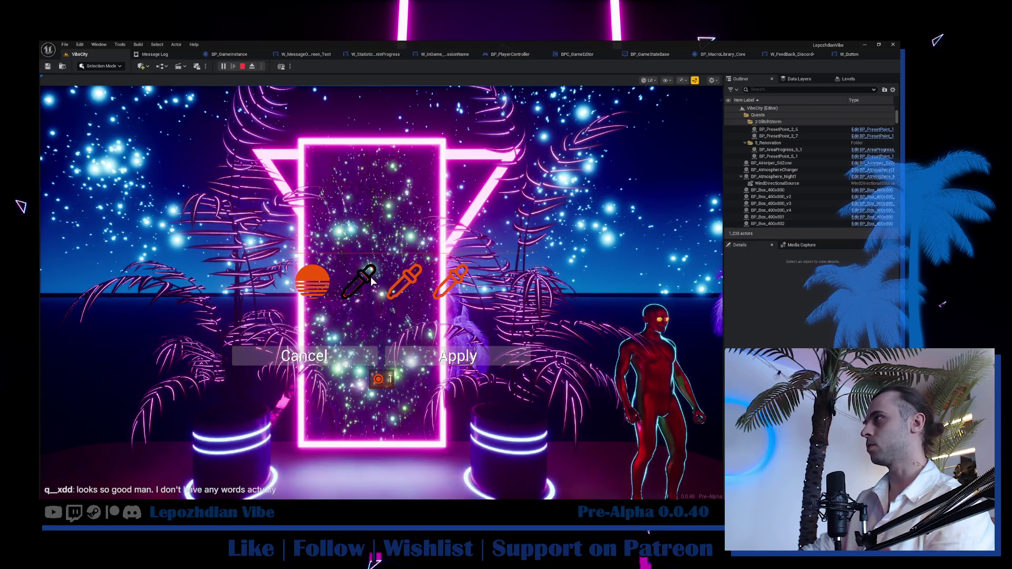
click(319, 280)
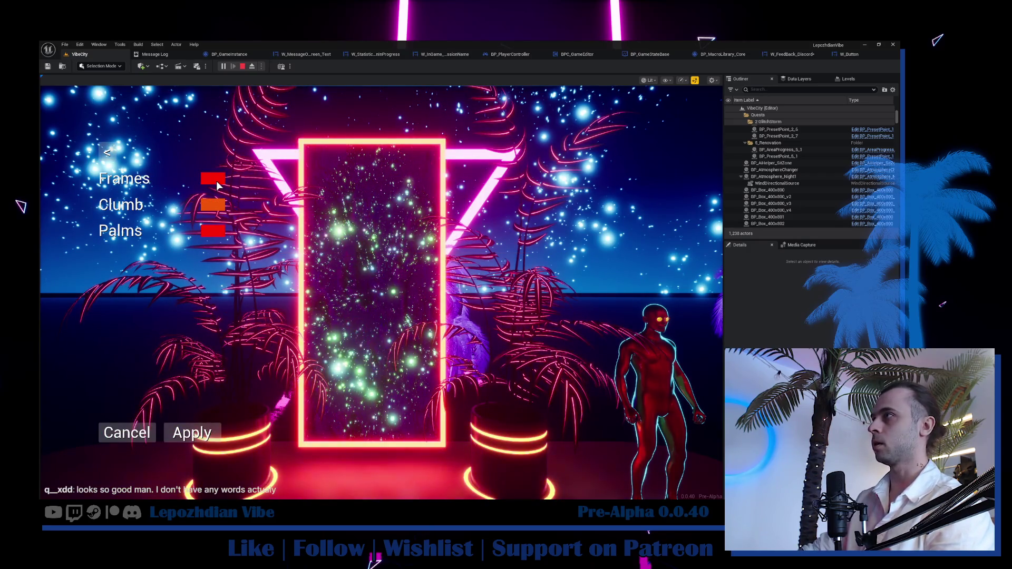
click(212, 179)
click(346, 259)
click(348, 257)
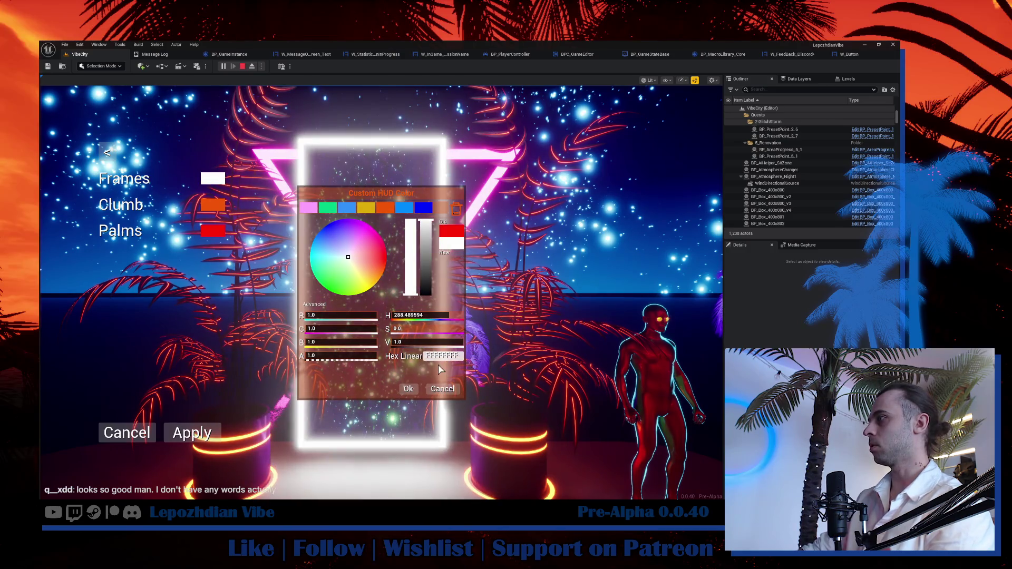
click(442, 388)
click(132, 439)
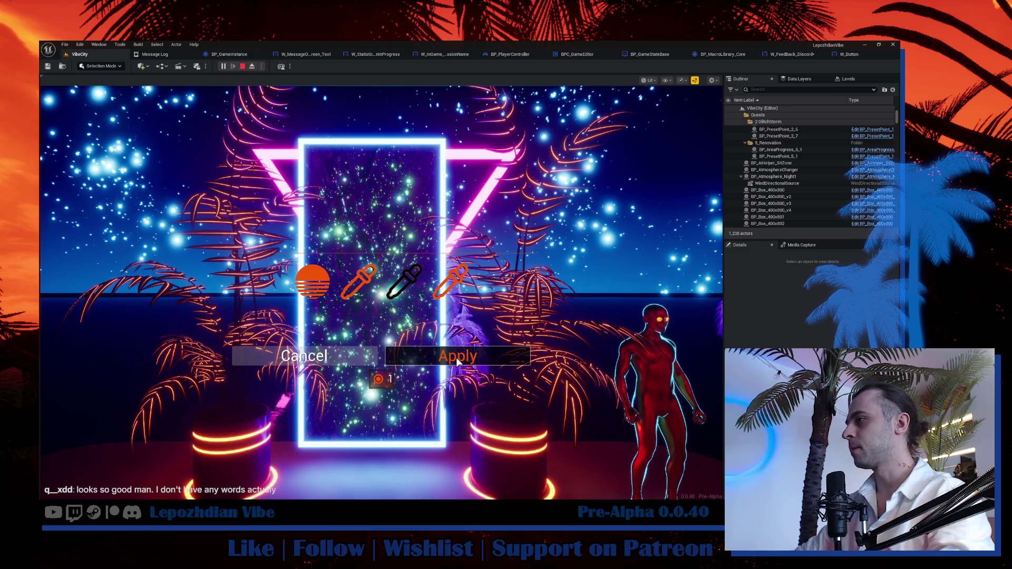
Switch to Obsidian and skim the 0.0.40 and 0.0.39 version notes.
key(super)
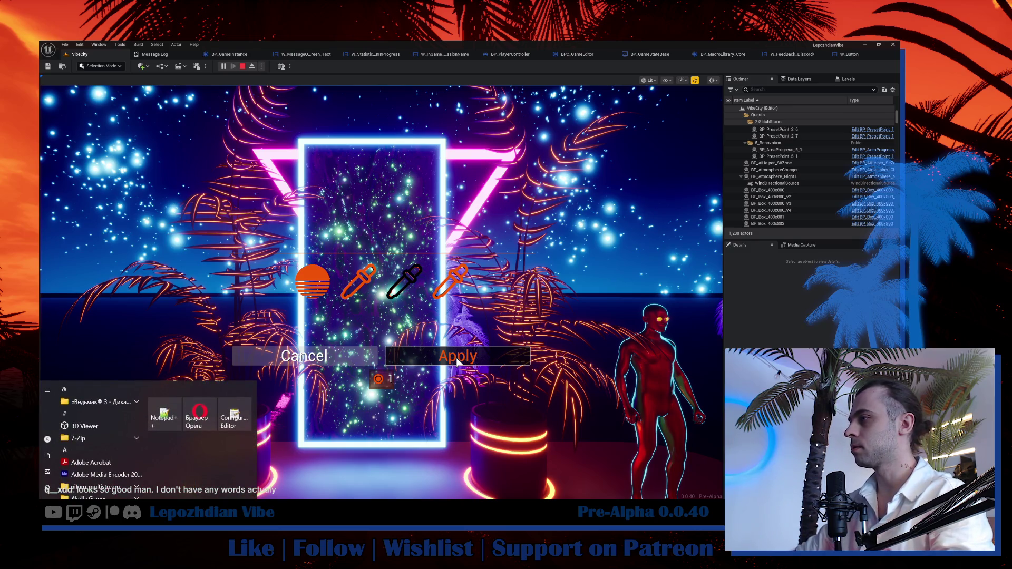
key(alt+Tab)
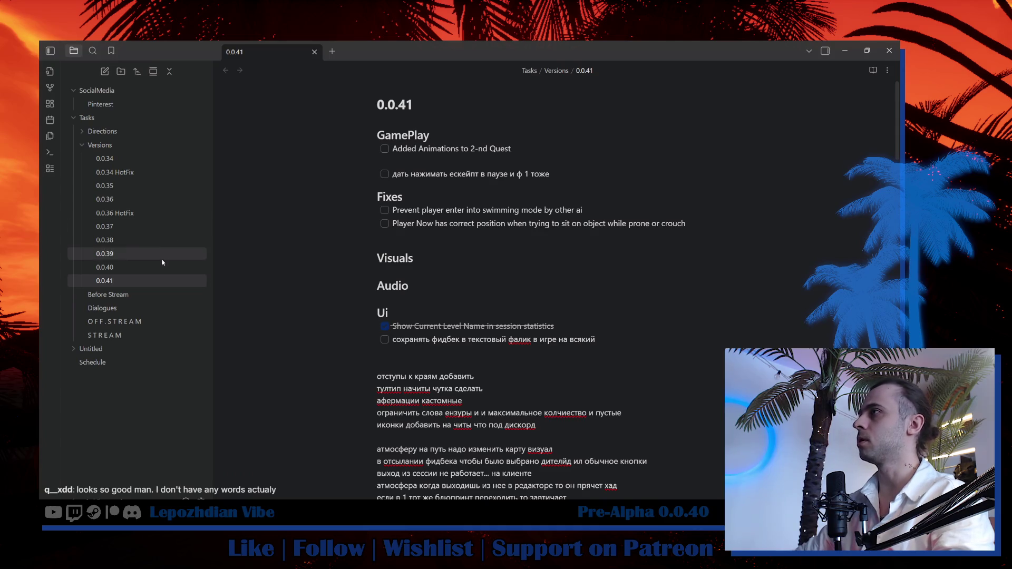
click(156, 267)
scroll(439, 328, down, 10)
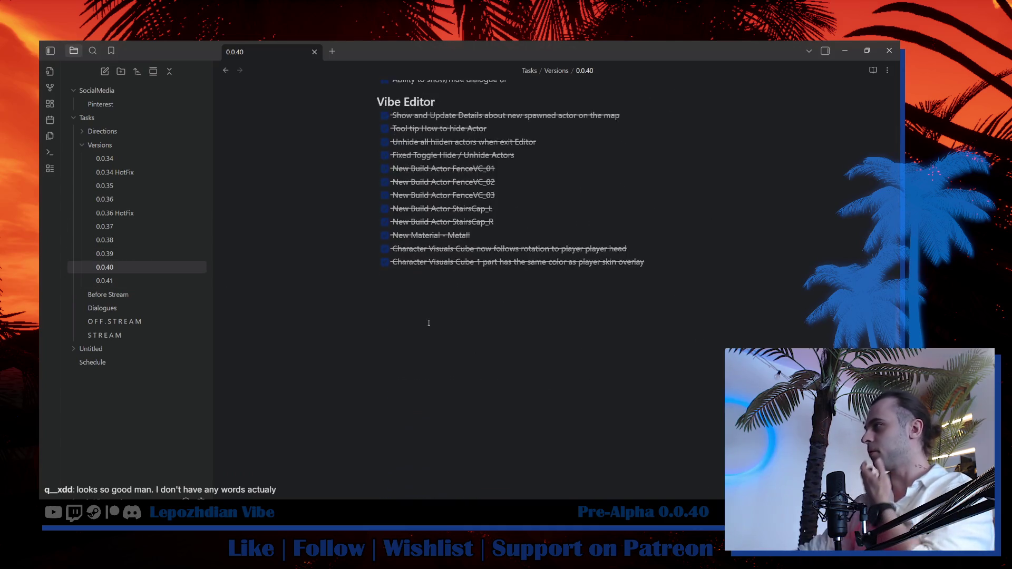
scroll(439, 328, up, 8)
click(158, 255)
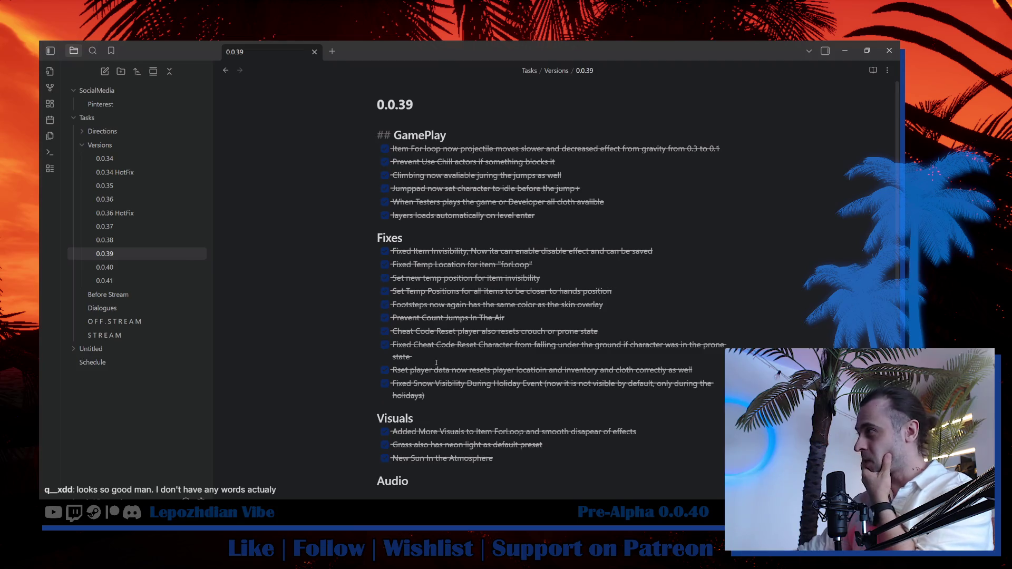
scroll(437, 363, down, 9)
scroll(439, 367, up, 6)
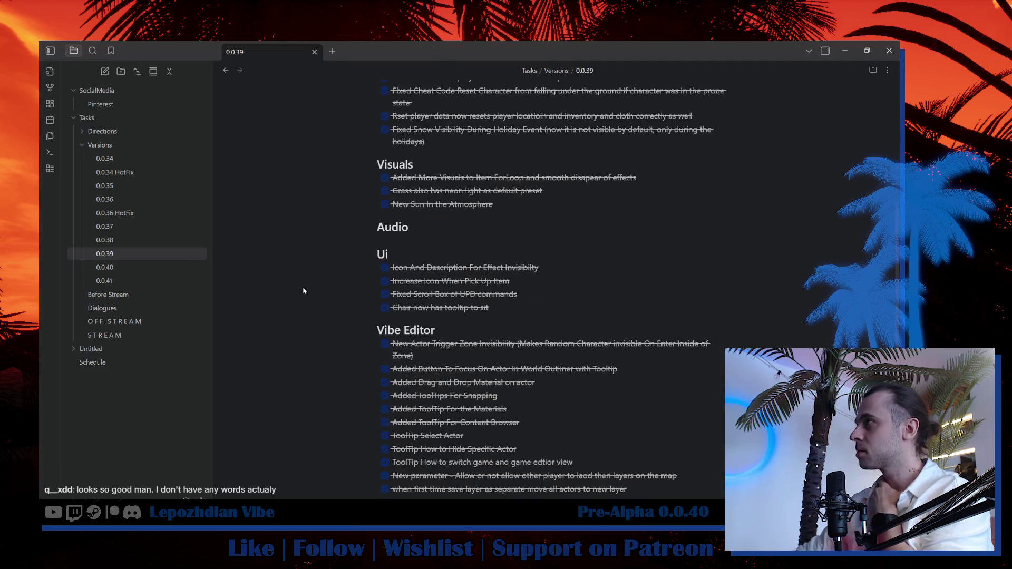
Scroll through the 0.0.41 task list, then return to the running game.
click(151, 281)
scroll(535, 352, down, 1)
scroll(534, 352, down, 4)
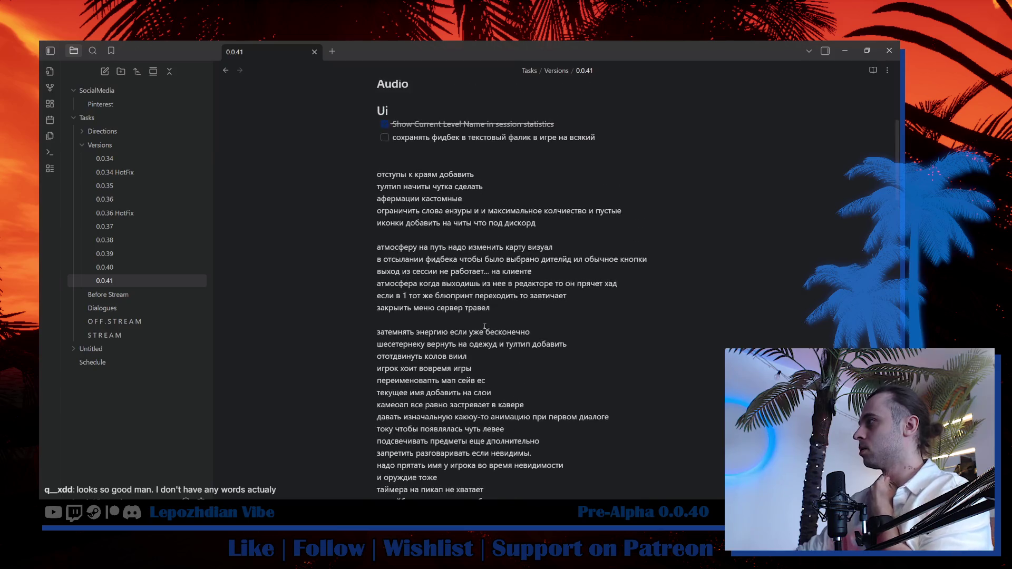
scroll(559, 375, down, 10)
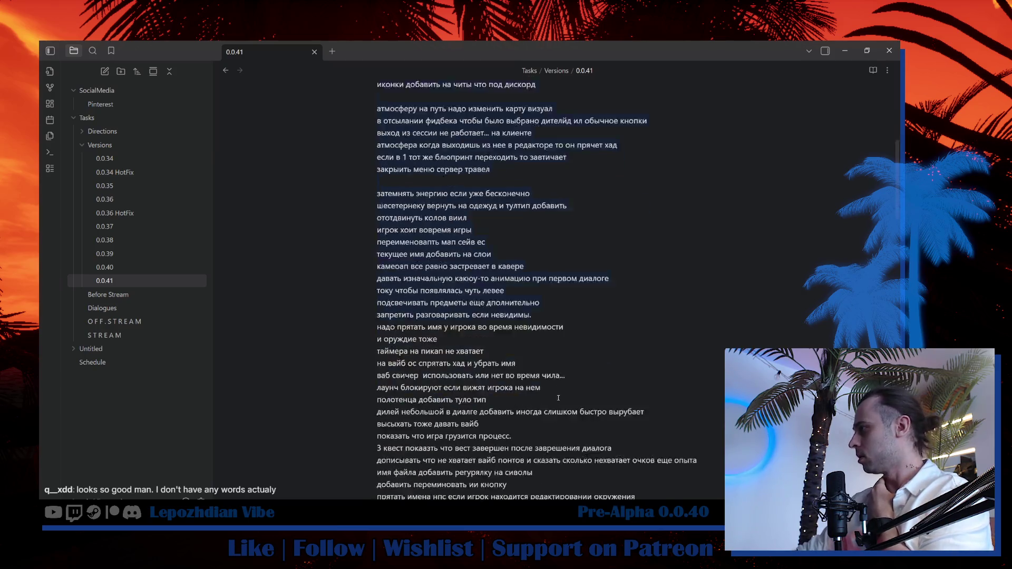
scroll(563, 314, up, 7)
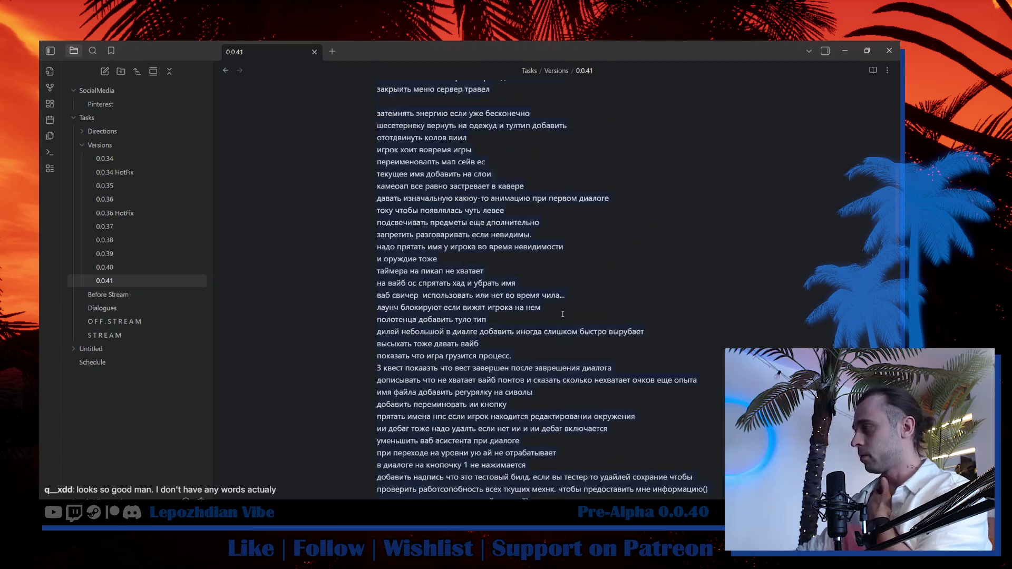
key(alt+Tab)
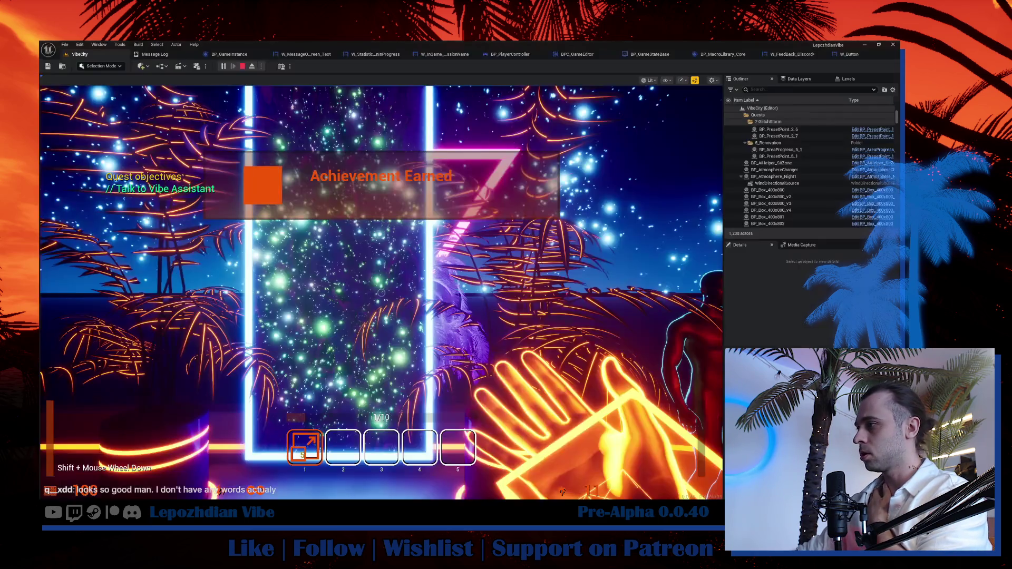
Take mouse control of the game, back up, then walk into the neon portal.
click(482, 334)
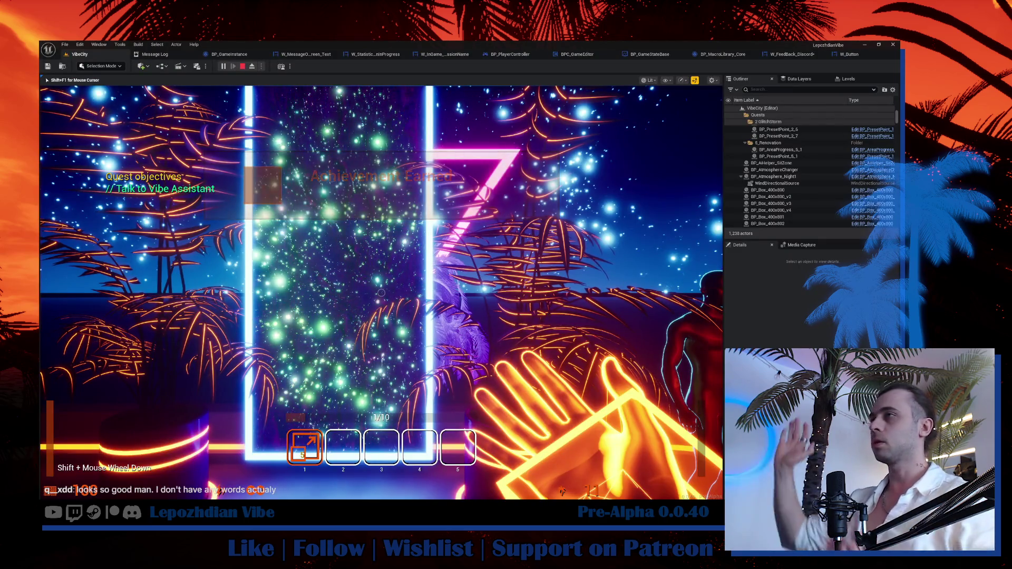
key(s)
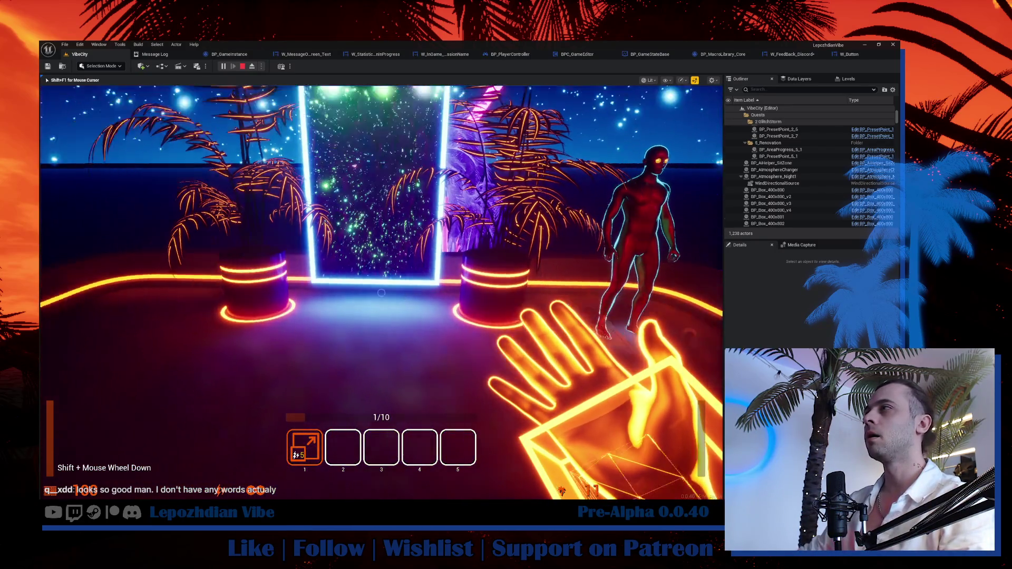
mouse_move(381, 292)
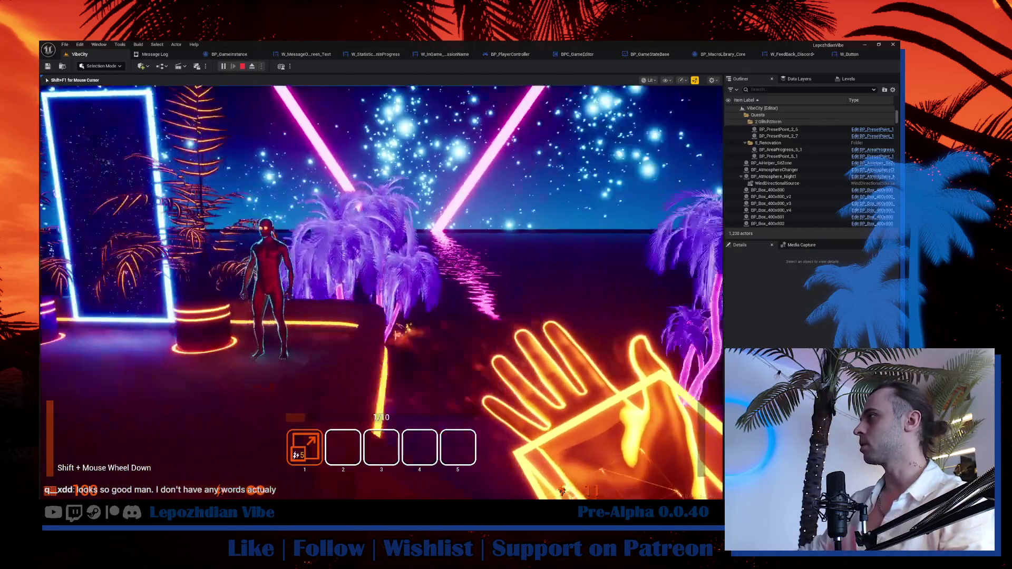
key(w)
key(e)
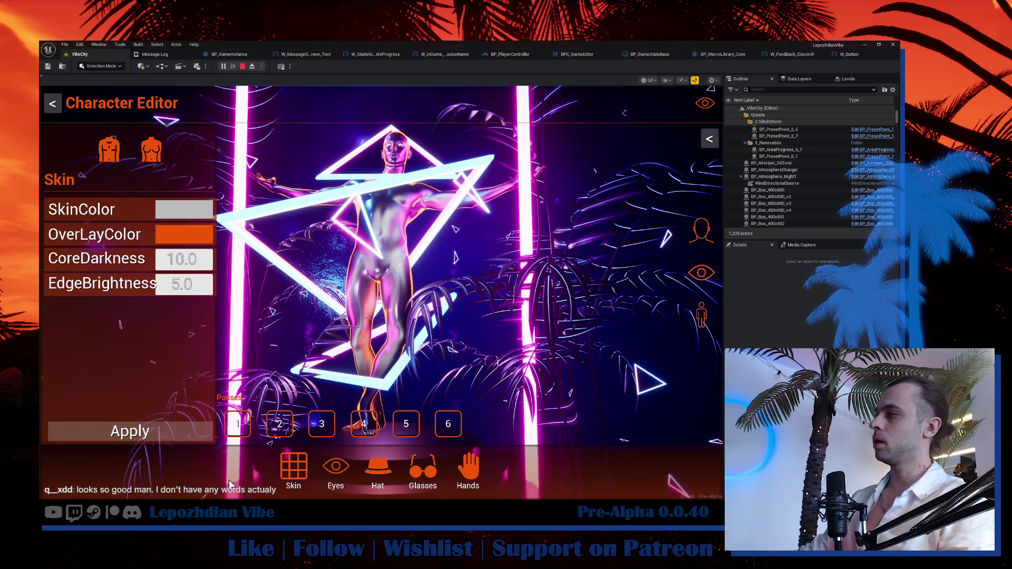
Make the skin colour black and the overlay blue, and raise the edge brightness.
click(196, 209)
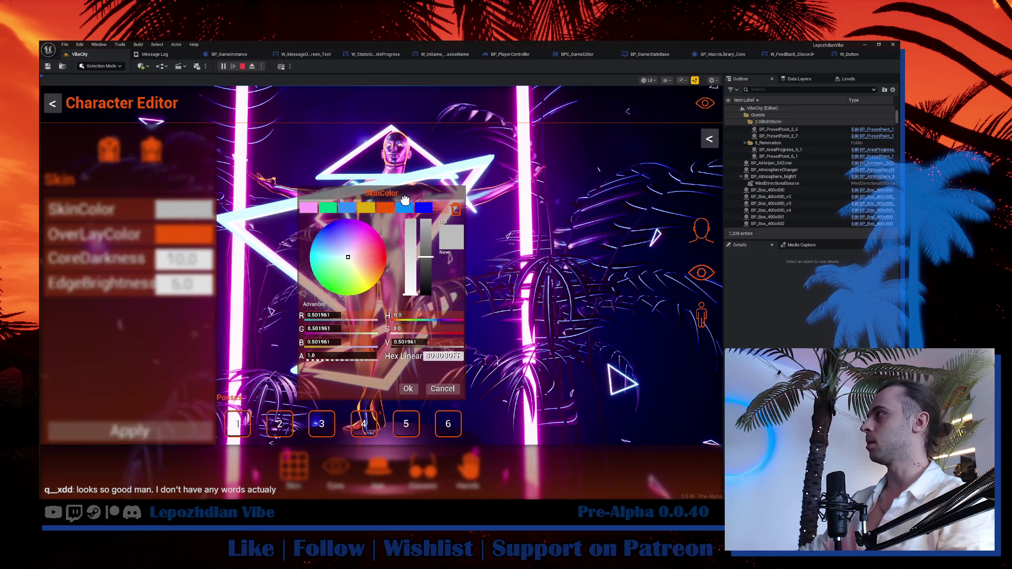
drag(404, 200, 601, 193)
drag(623, 259, 633, 345)
click(611, 383)
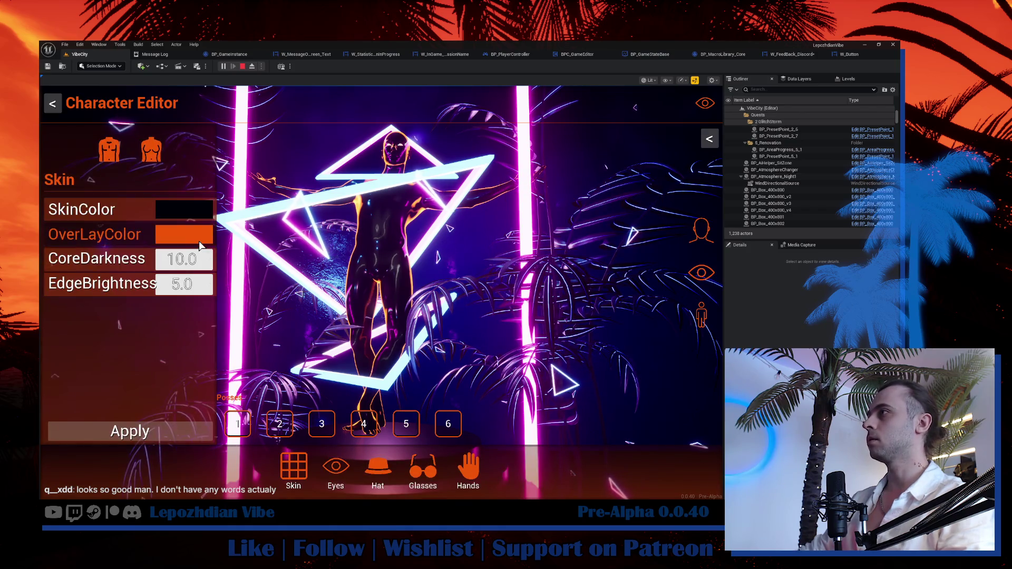
click(184, 235)
click(600, 201)
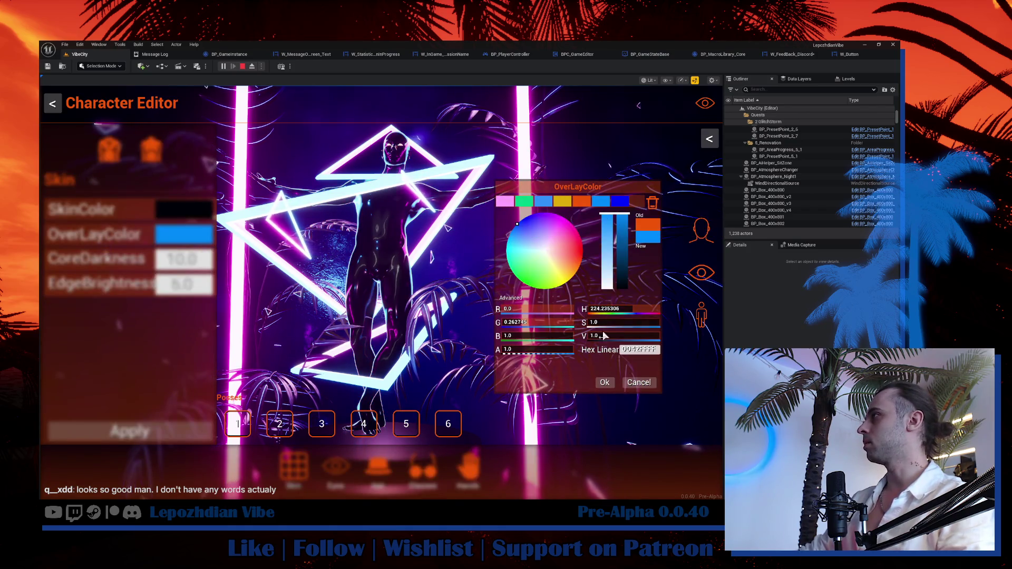
click(605, 382)
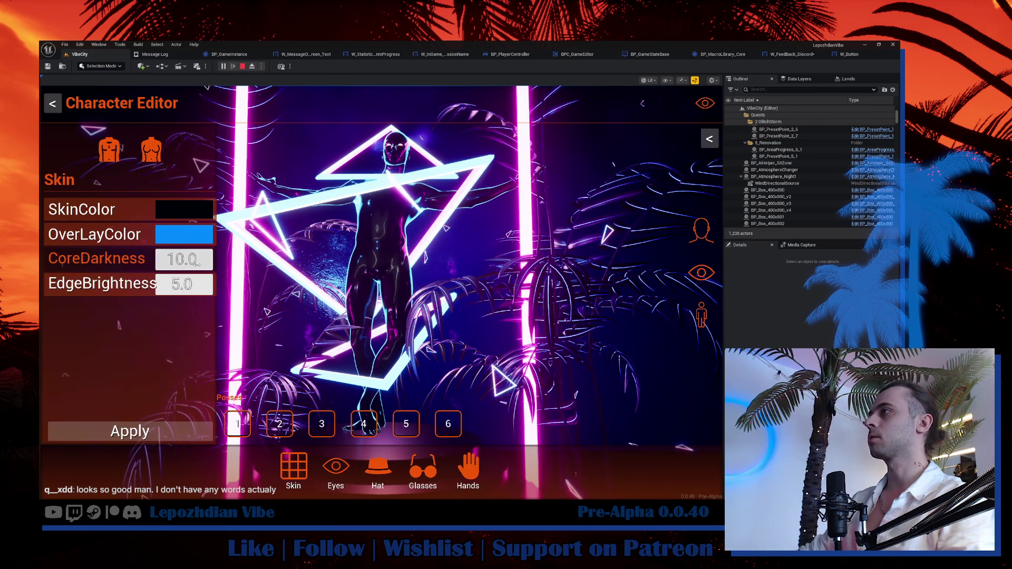
drag(184, 284, 196, 284)
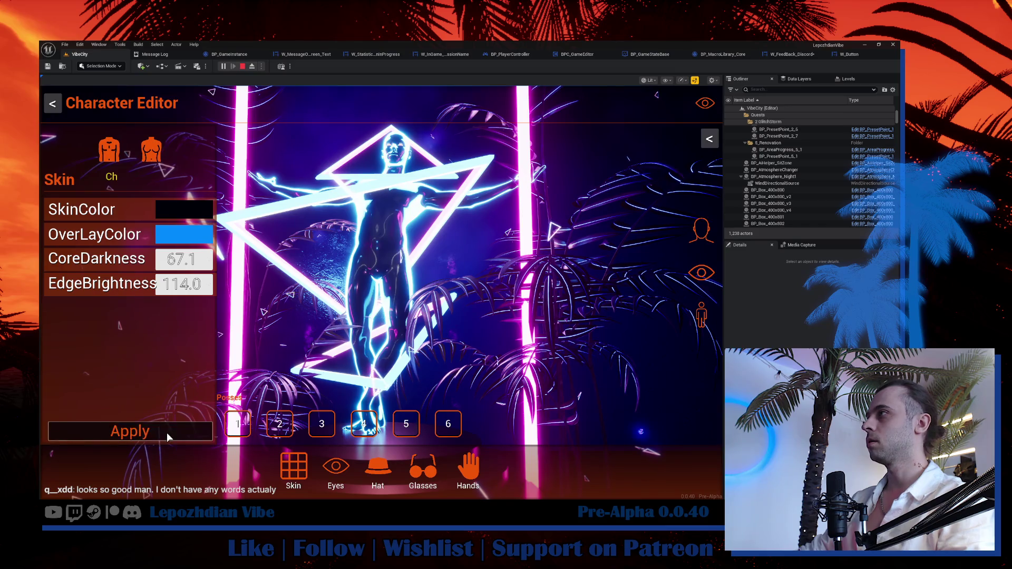
Choose the pointing pose, try the red fedora and orange sphere helmet, clear the hat, and apply.
click(389, 468)
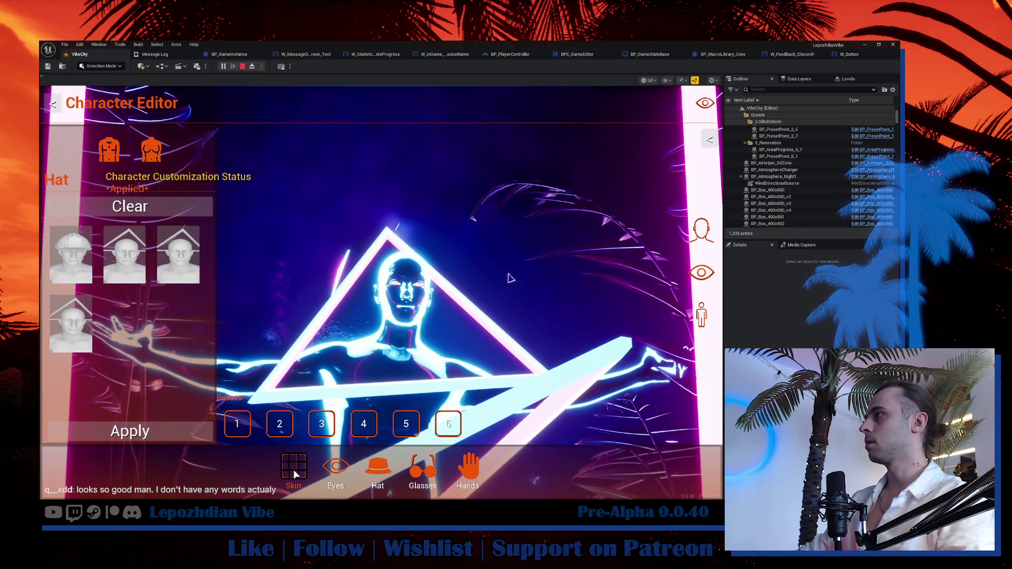
click(294, 473)
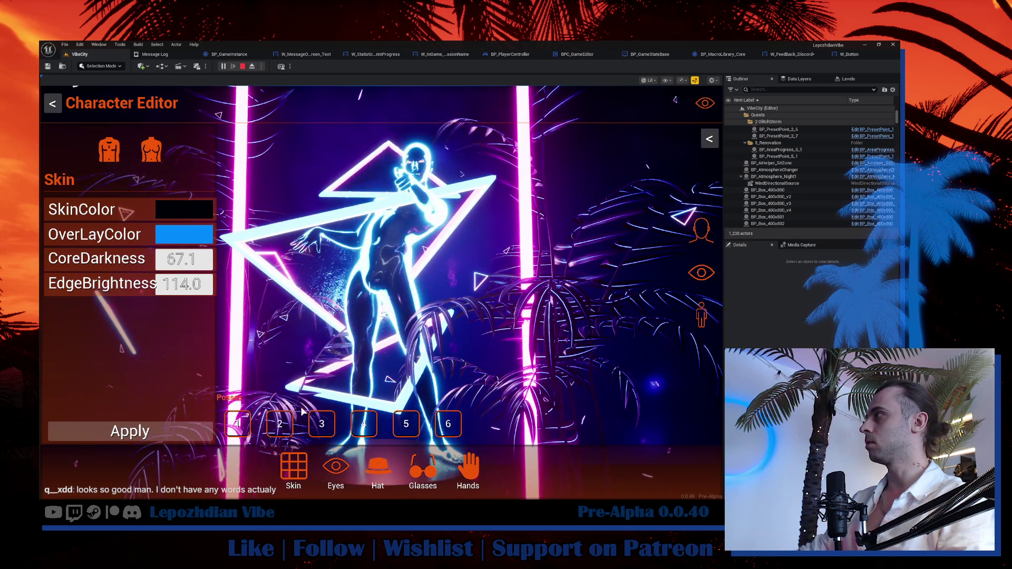
click(369, 417)
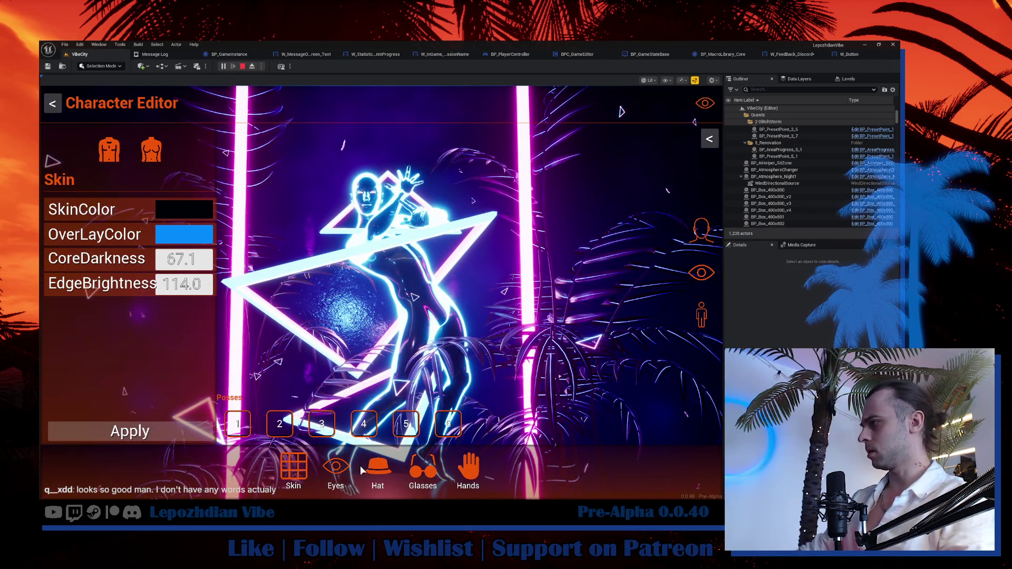
click(373, 461)
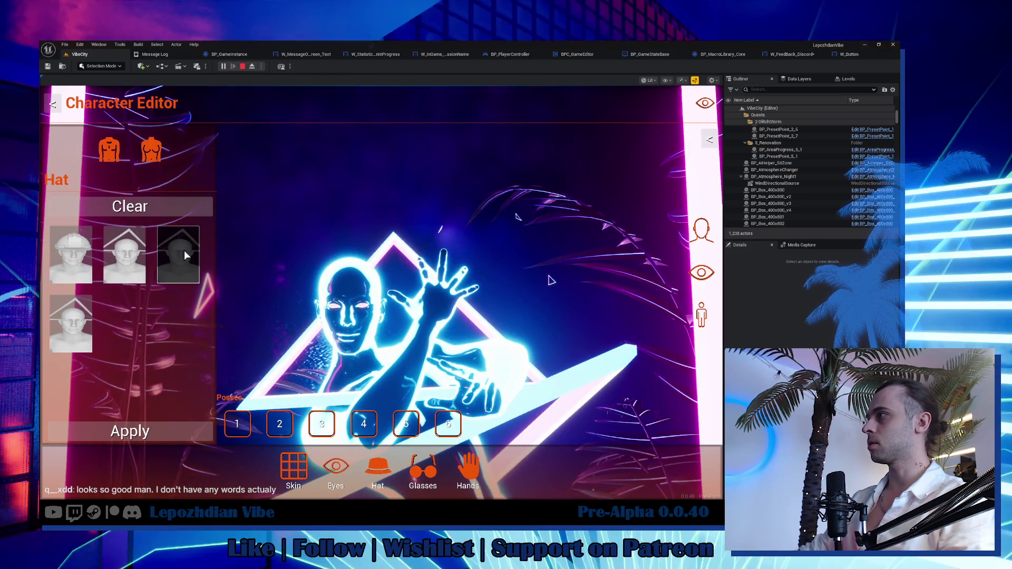
click(184, 251)
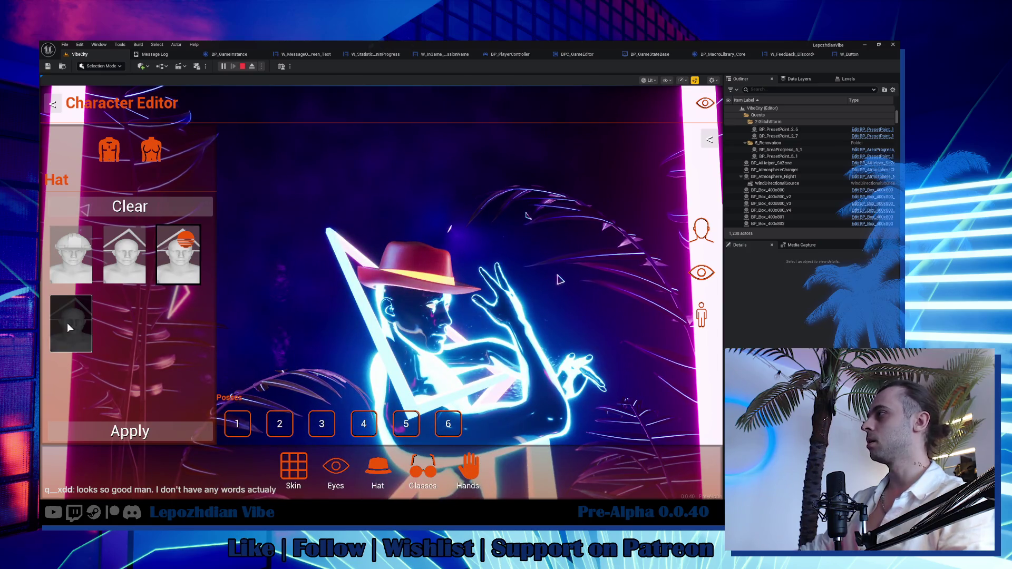
click(67, 323)
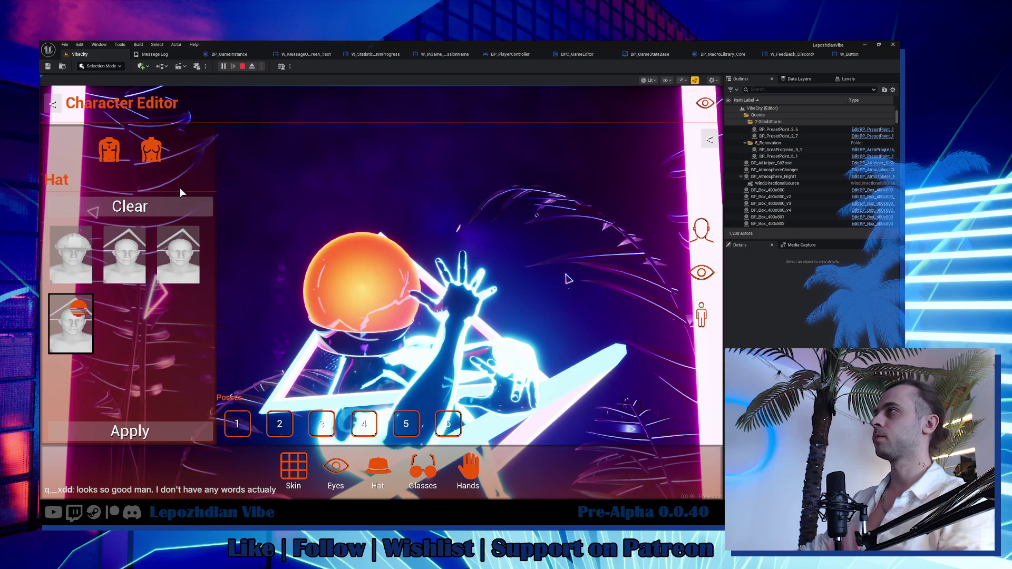
click(163, 213)
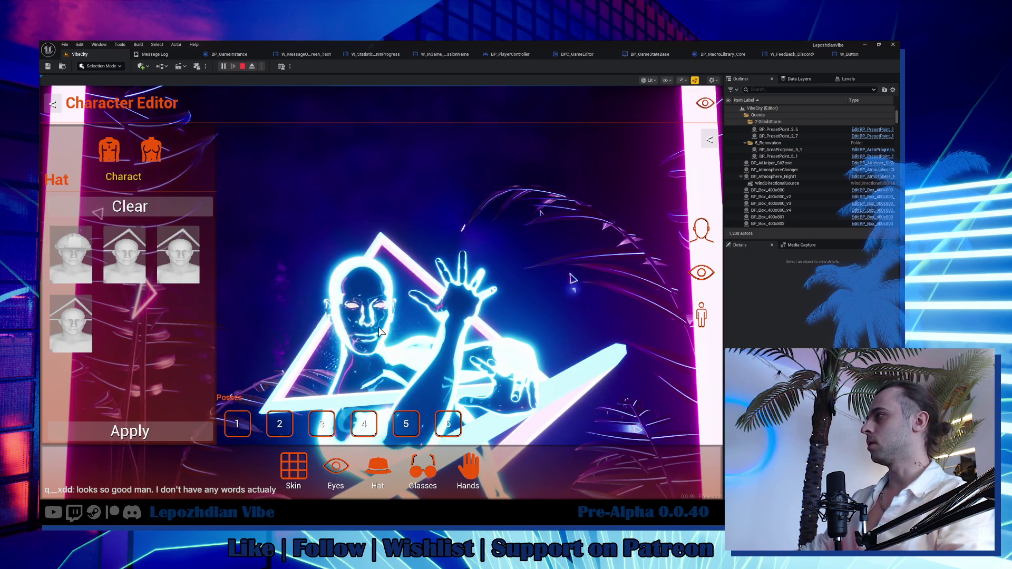
click(130, 431)
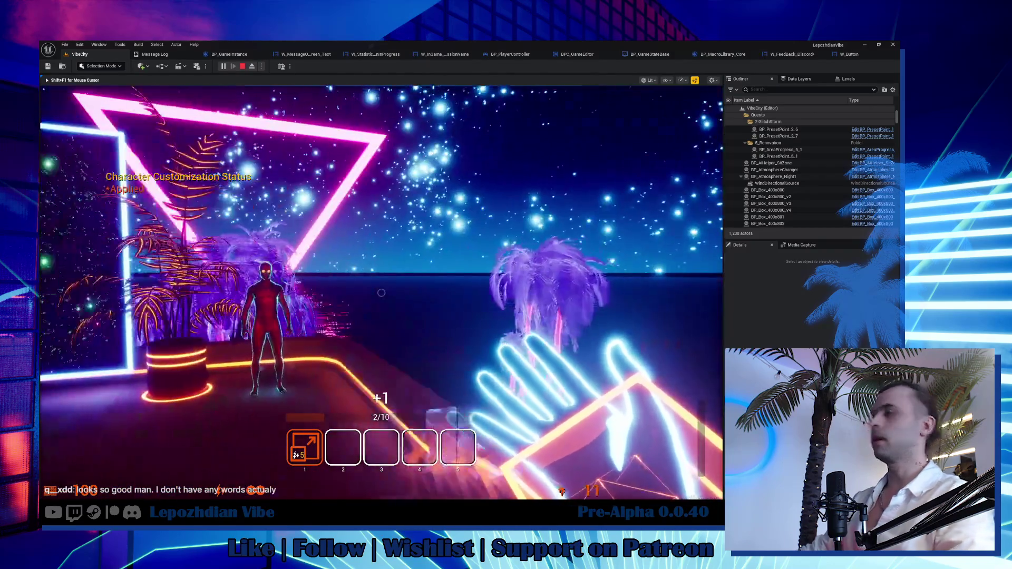
Reach the HUD tab via menu page 2 and Settings, and start a custom interface layout.
key(Tab)
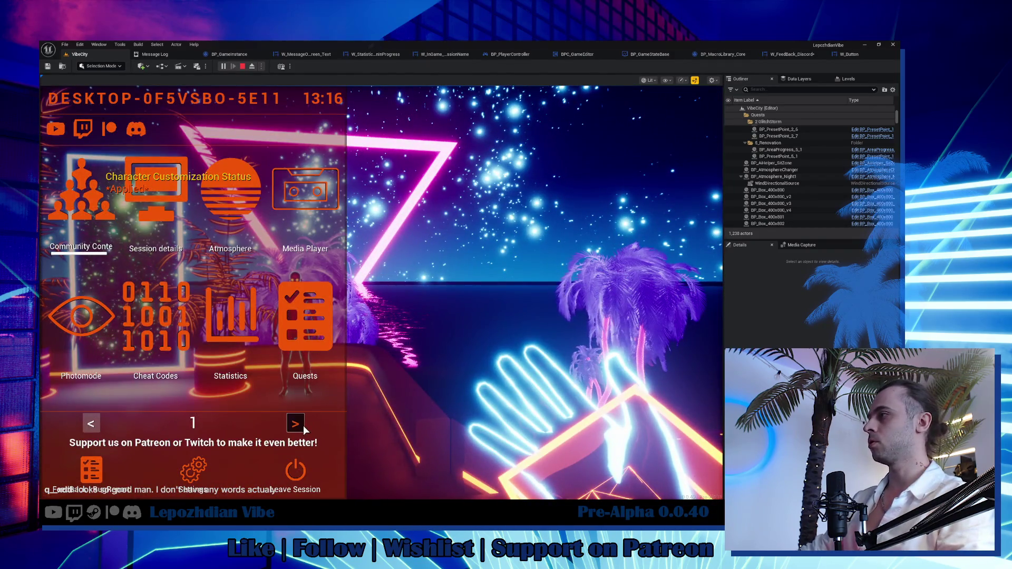
click(295, 423)
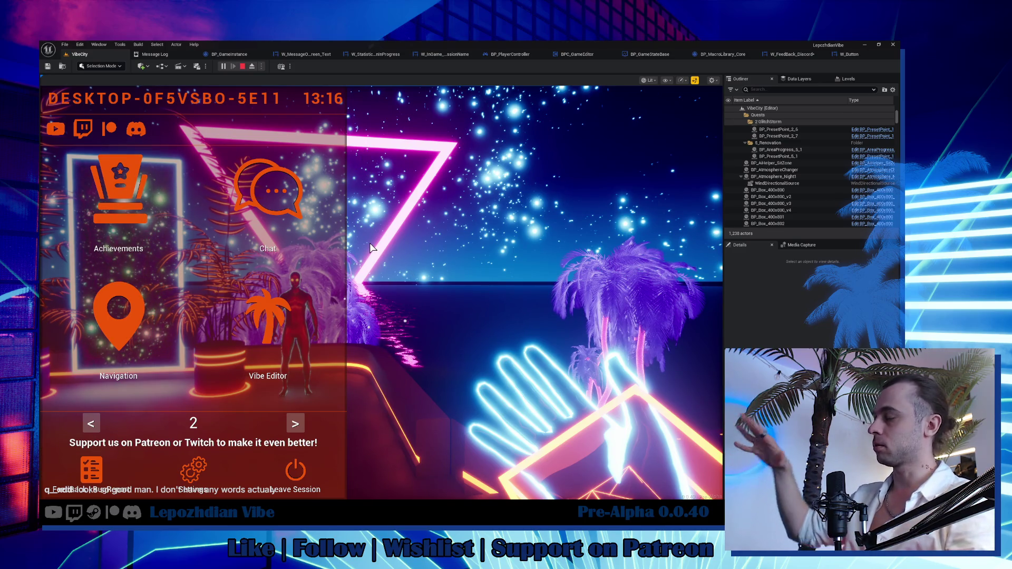
key(Escape)
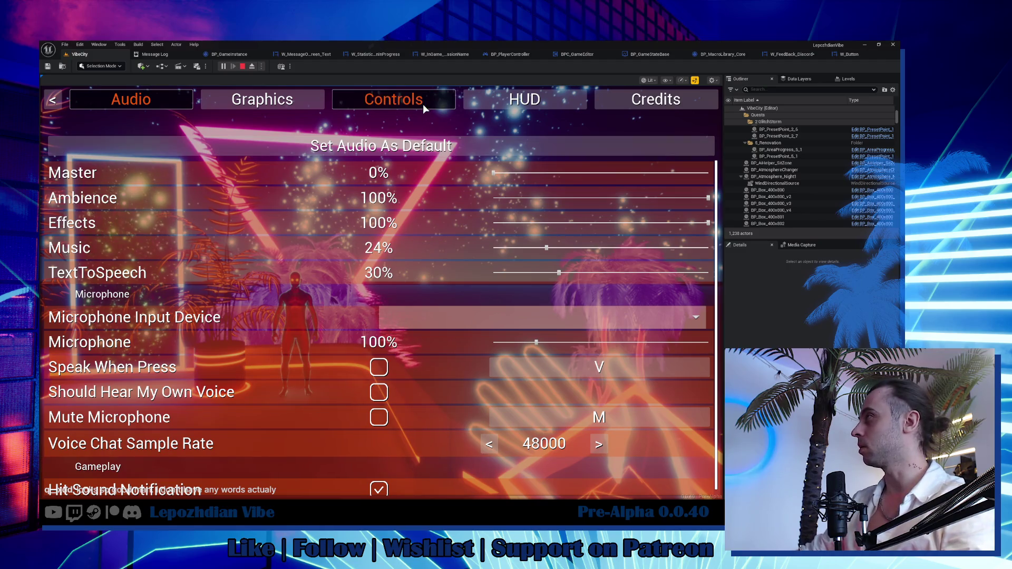
click(489, 105)
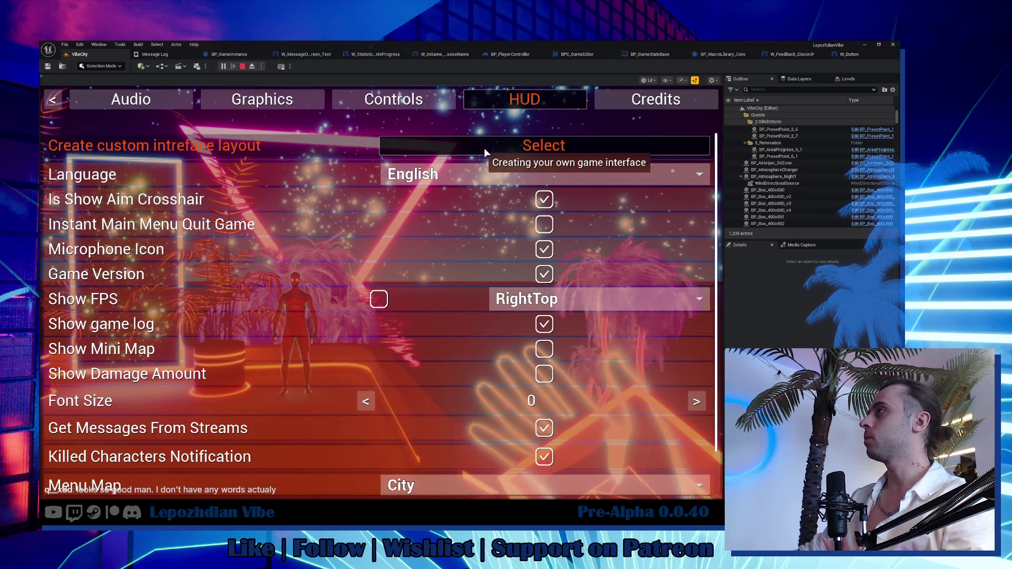
click(542, 145)
scroll(311, 390, down, 5)
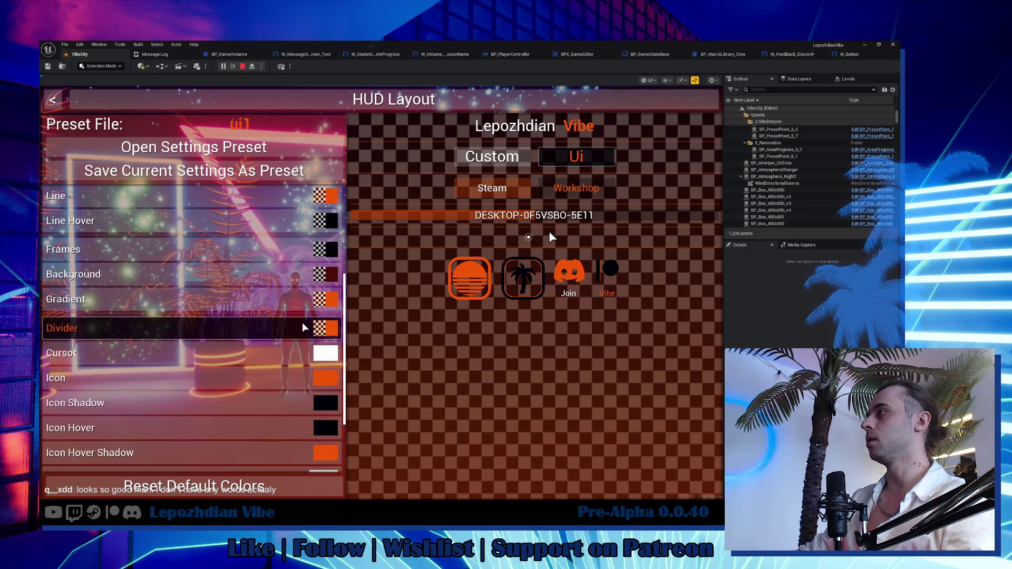
Change the HUD Gradient colour to blue, leaving Background unchanged.
scroll(313, 410, down, 4)
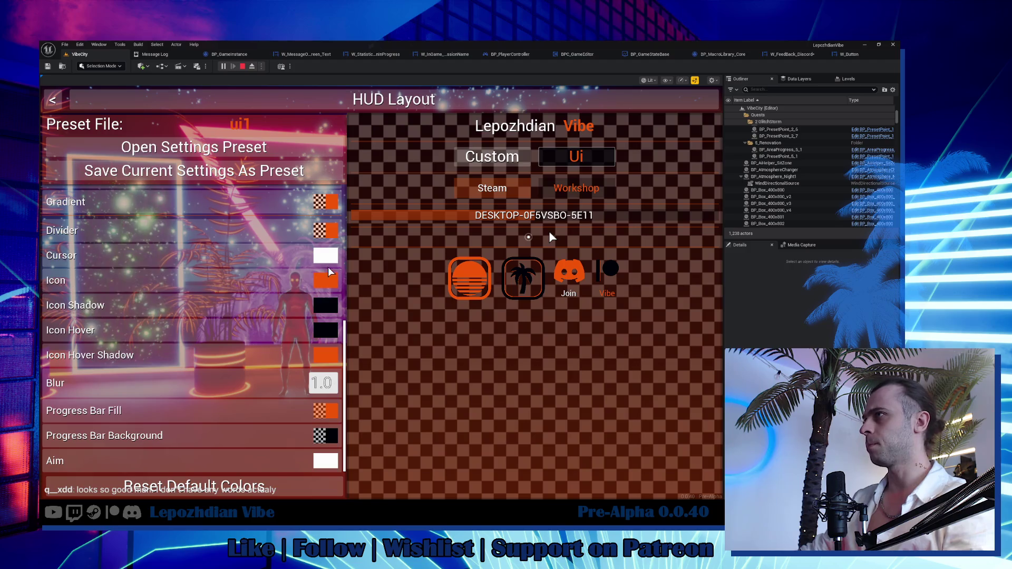
click(331, 210)
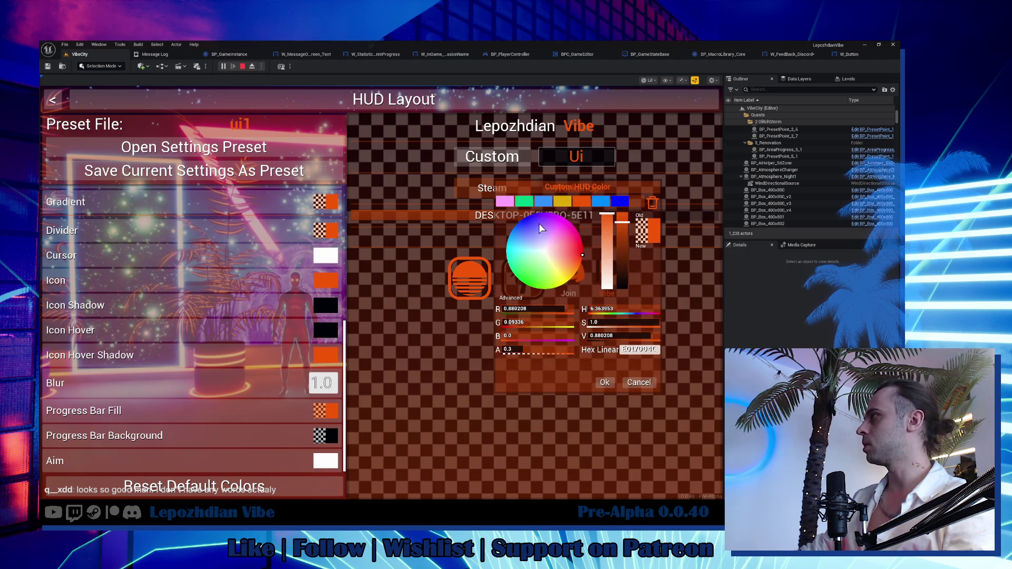
drag(528, 219, 516, 216)
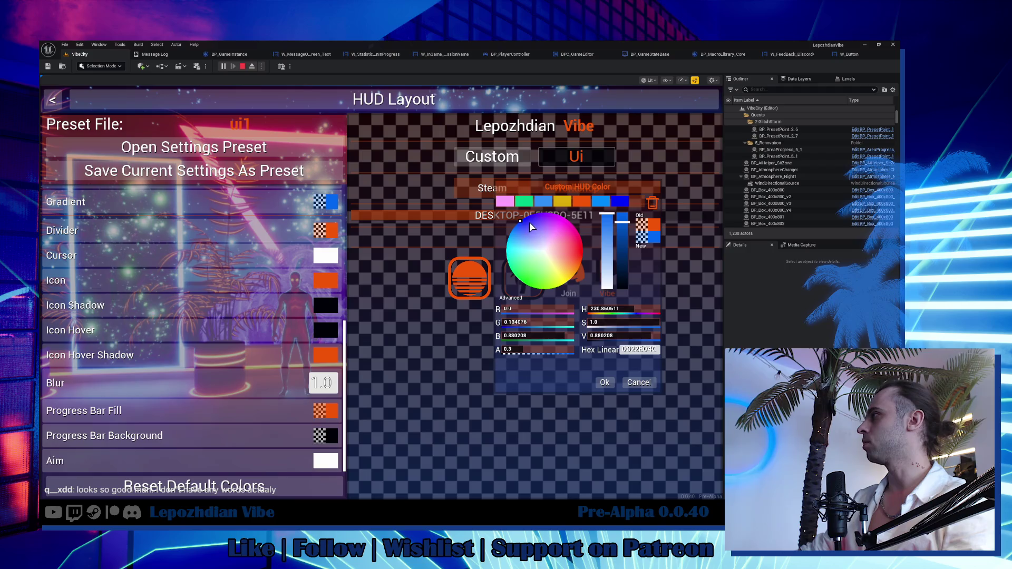
click(599, 381)
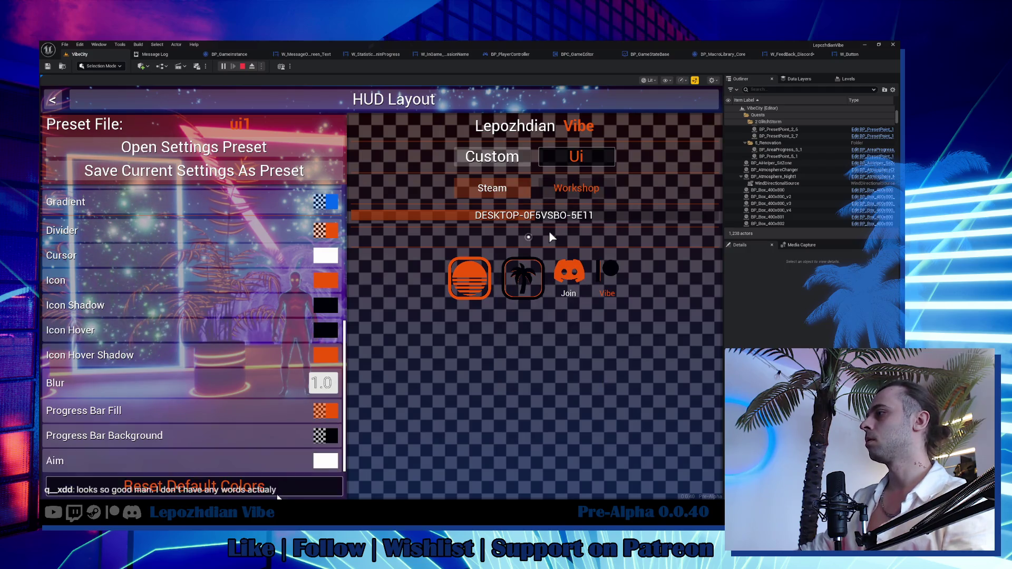
key(Up)
key(Up)
key(Return)
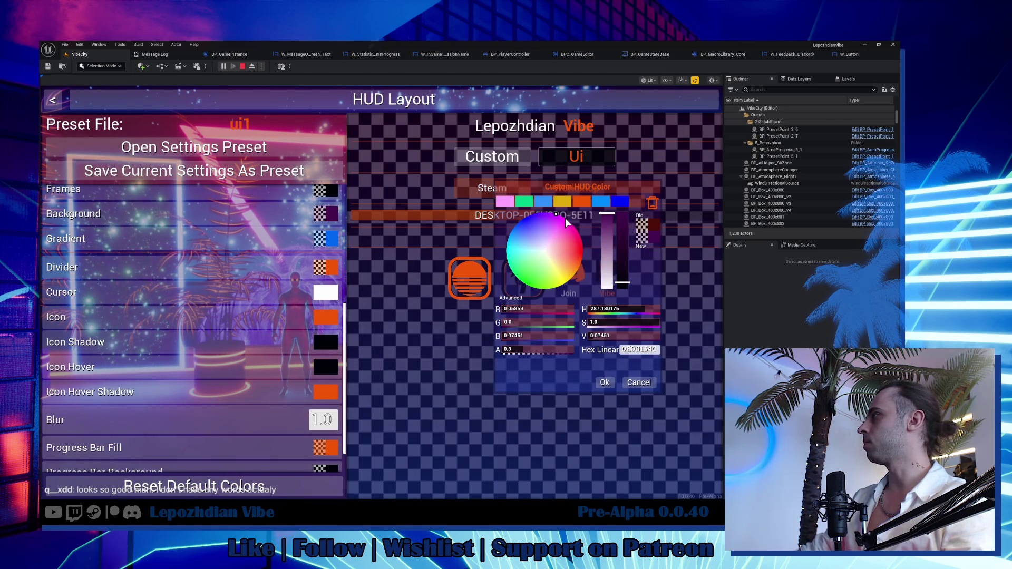
click(599, 385)
Set the Icon colour to a lighter blue and back out to the main menu.
key(Up)
key(Up)
key(Up)
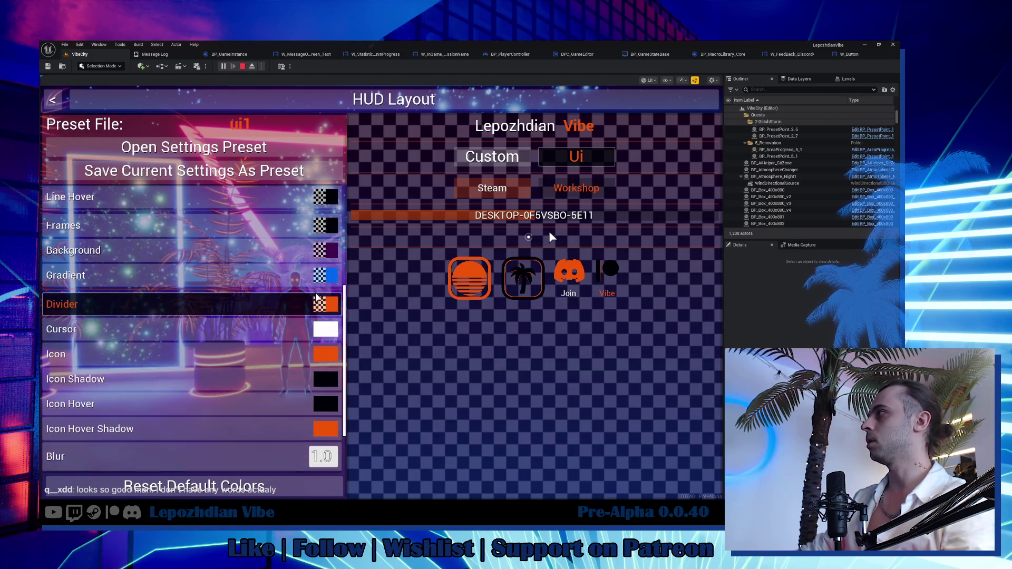
key(Down)
key(Down)
key(Down)
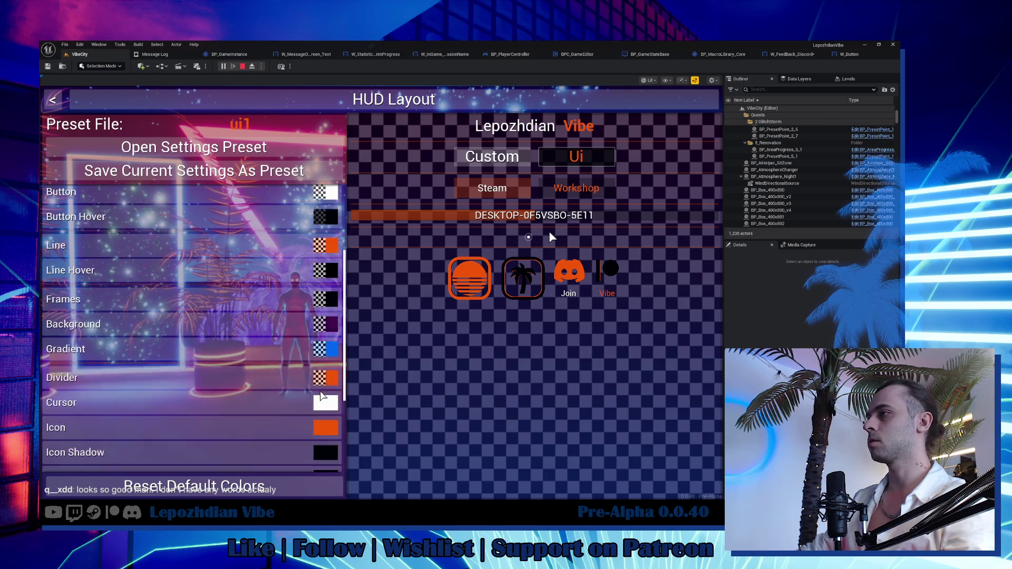
key(Return)
click(523, 217)
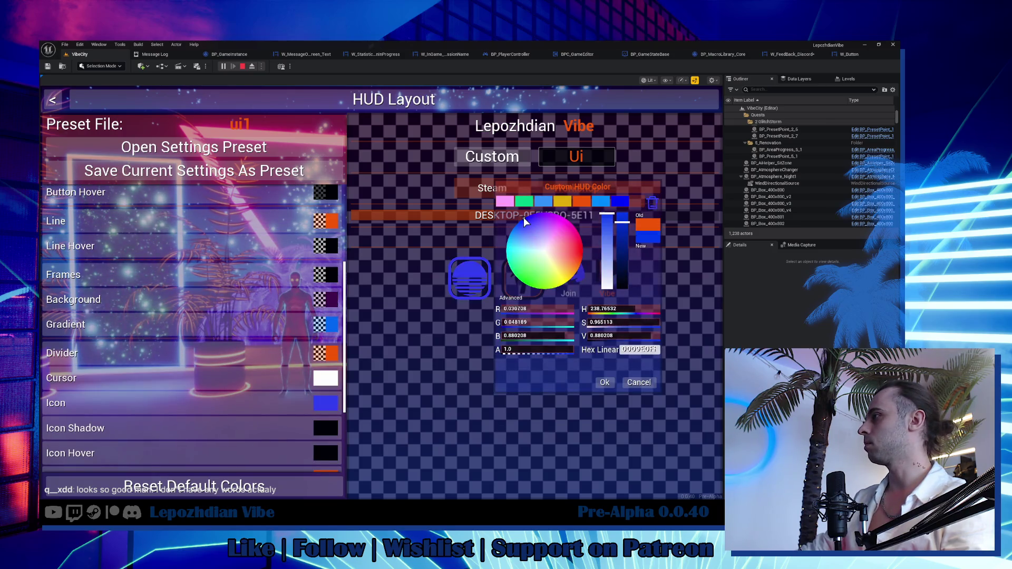
drag(523, 217, 521, 224)
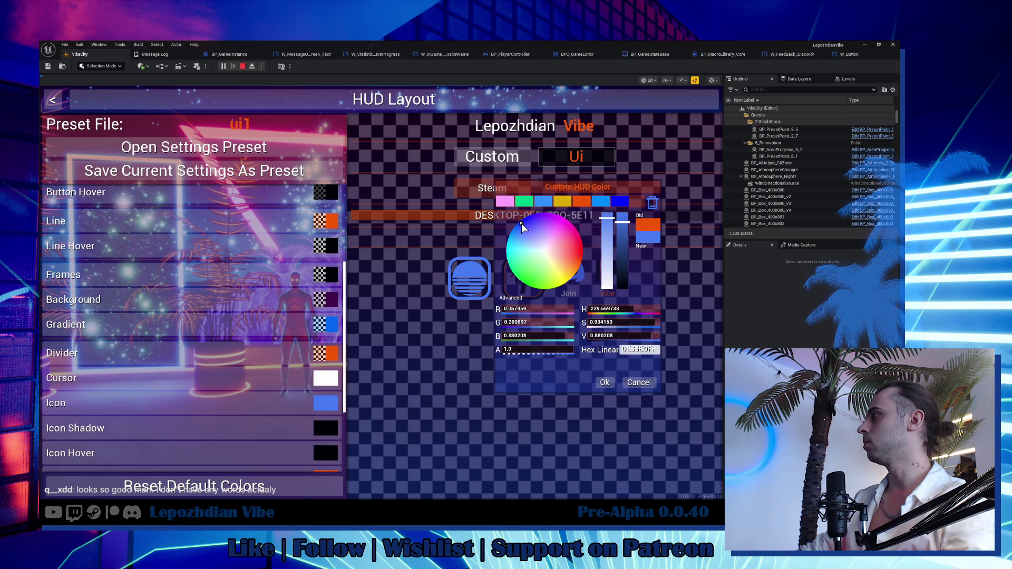
click(597, 387)
key(Escape)
key(Escape)
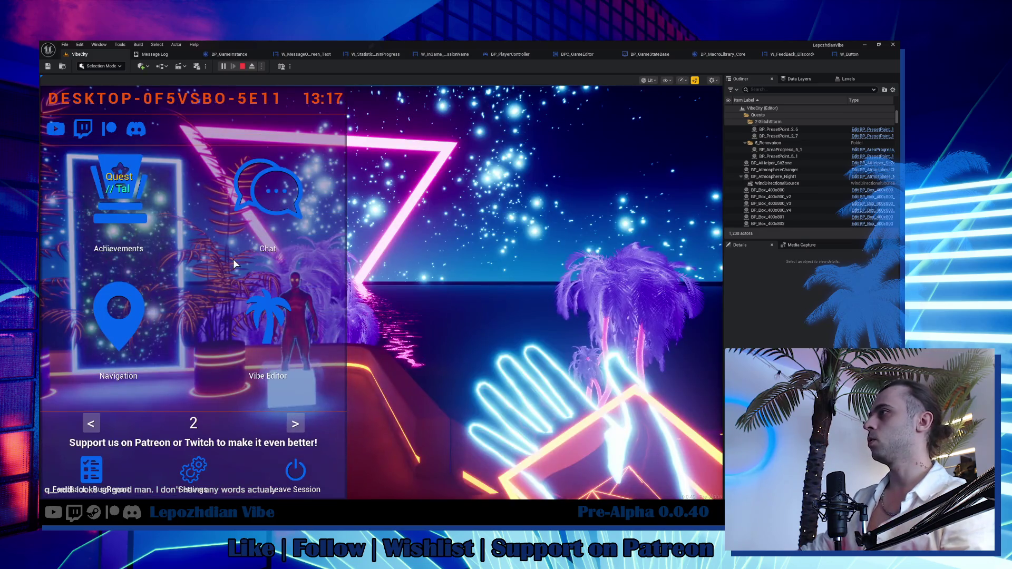
Resume play, walk over to the palm trees, then open the Vibe Editor from the main menu.
click(242, 327)
key(Escape)
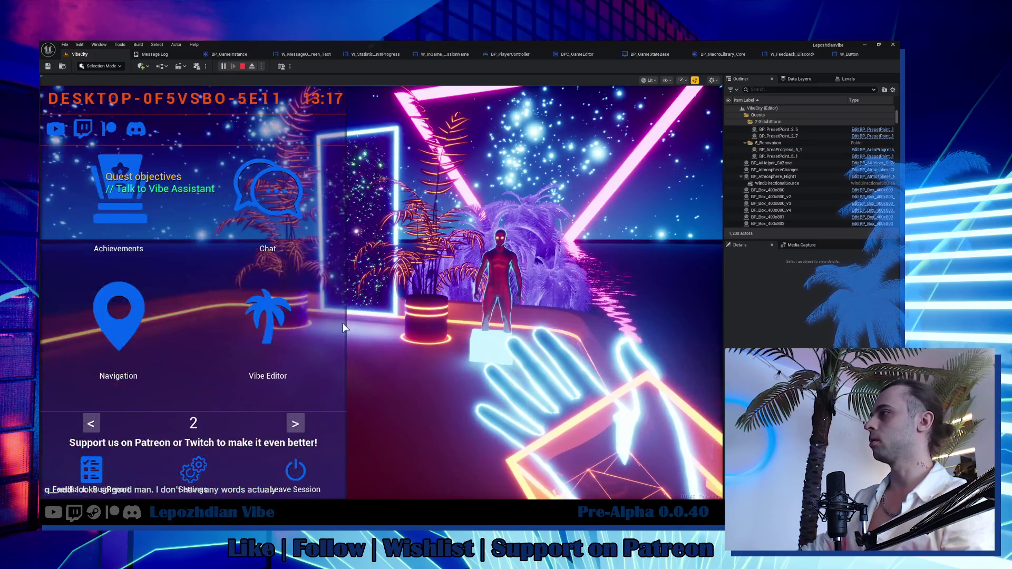
click(289, 339)
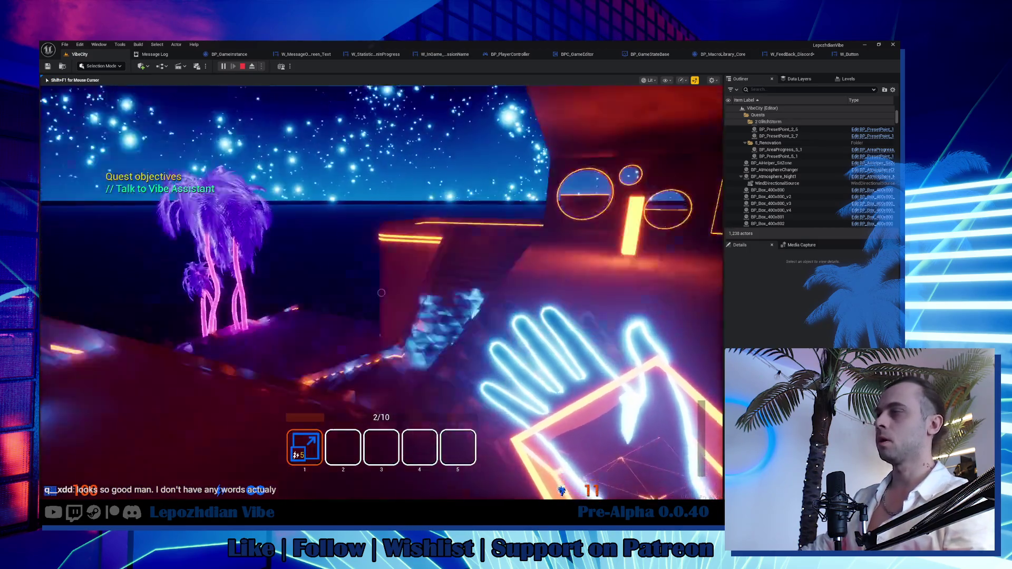
key(5)
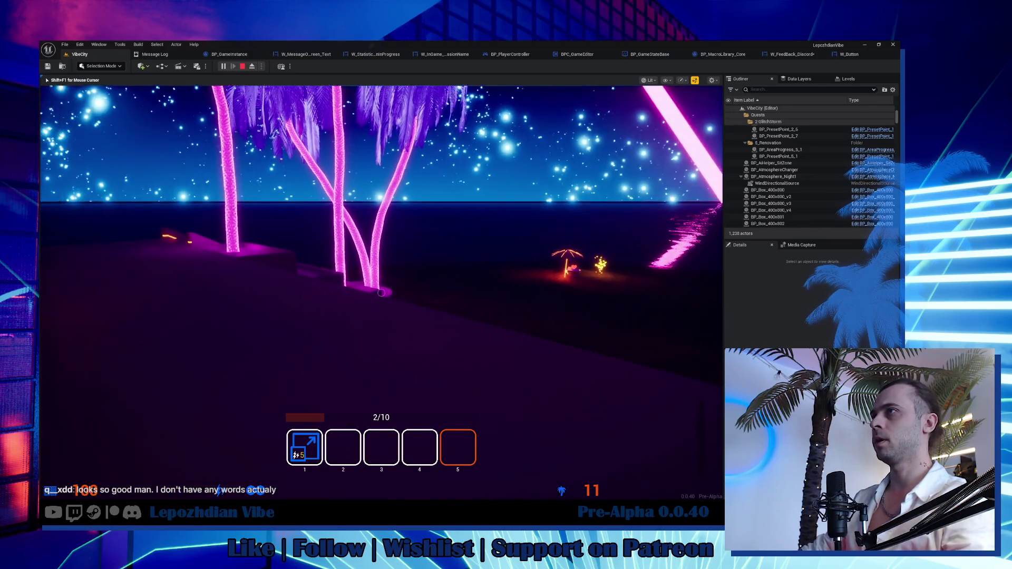
key(Tab)
click(273, 333)
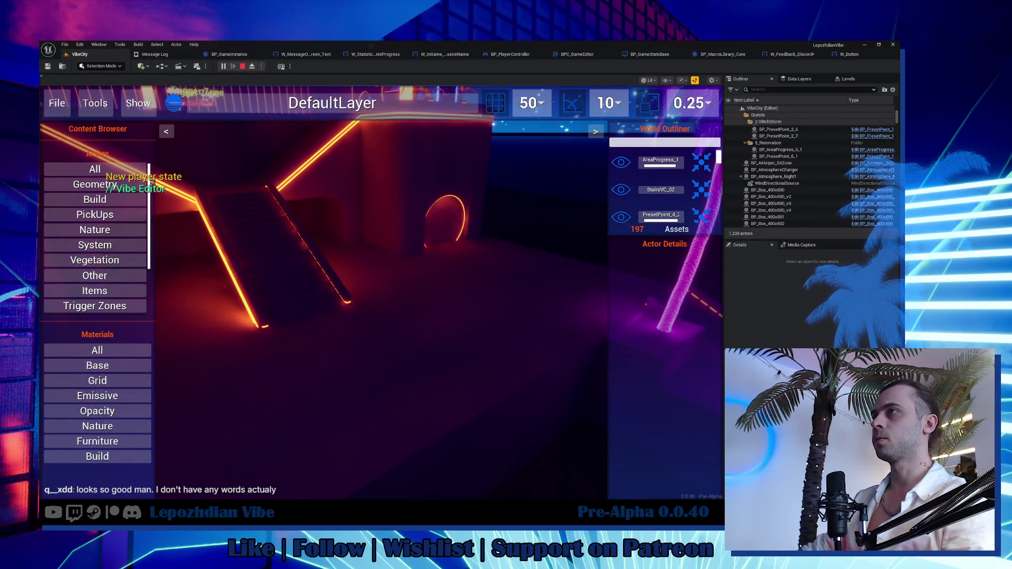
Expand the Emissive and Grid material categories and select the Box_400x802 floor piece.
click(179, 270)
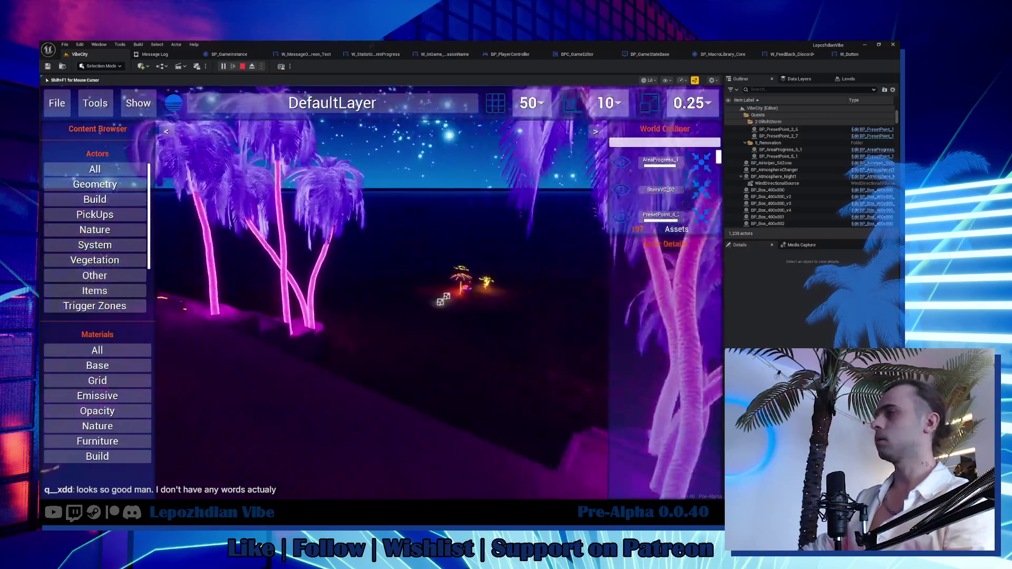
key(shift+F1)
click(622, 200)
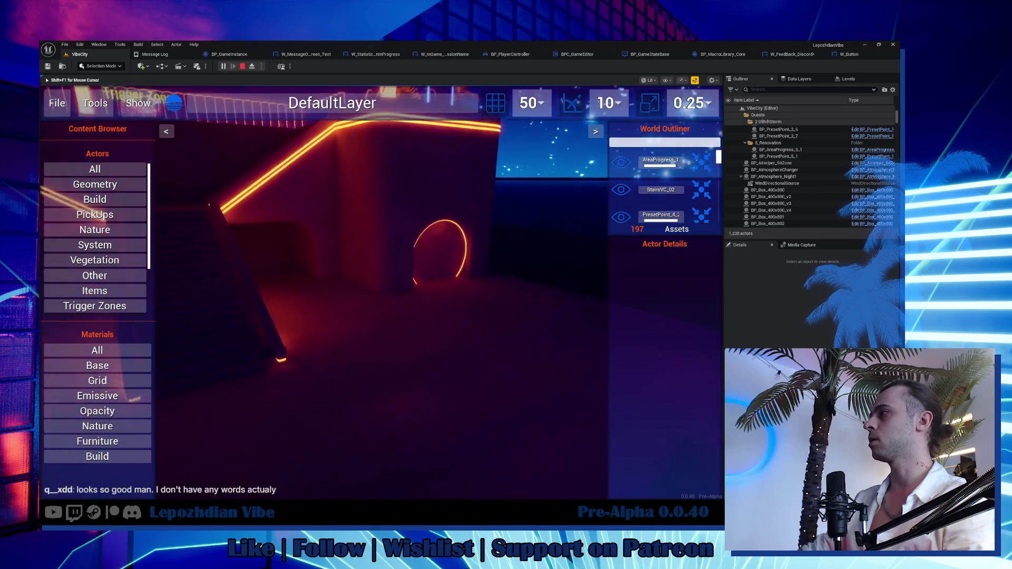
key(shift+F1)
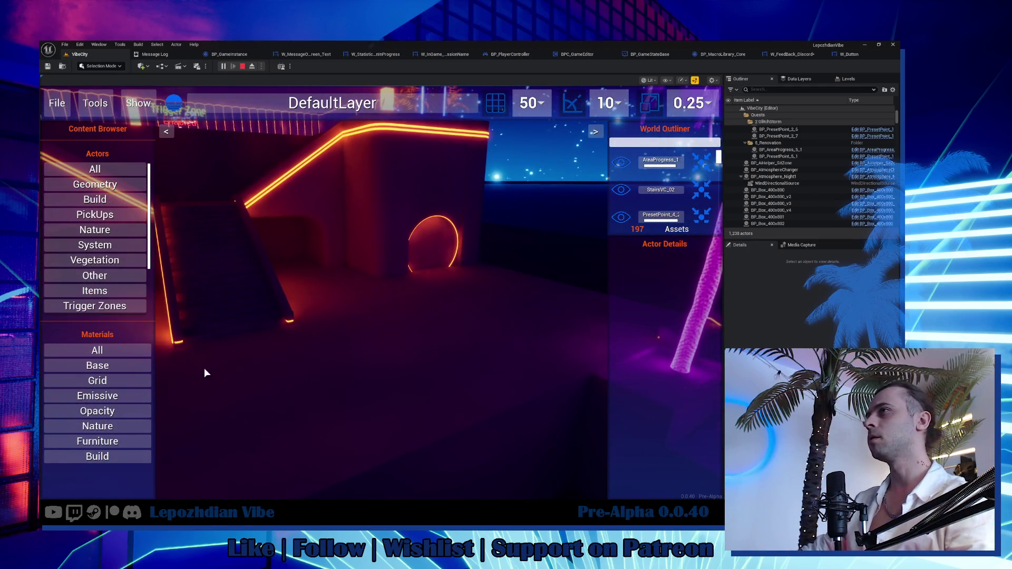
click(204, 368)
key(shift+F1)
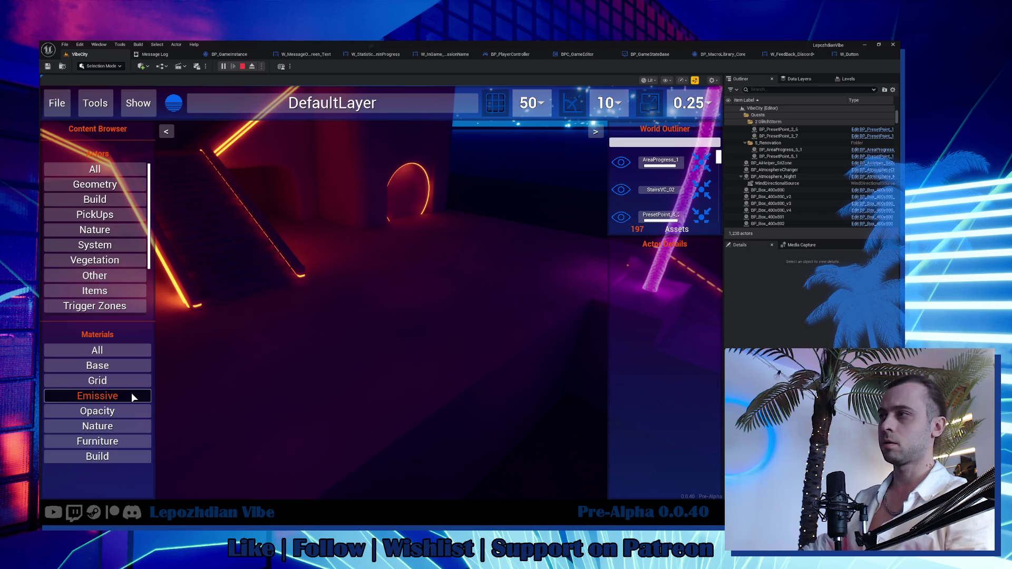
click(131, 394)
click(317, 403)
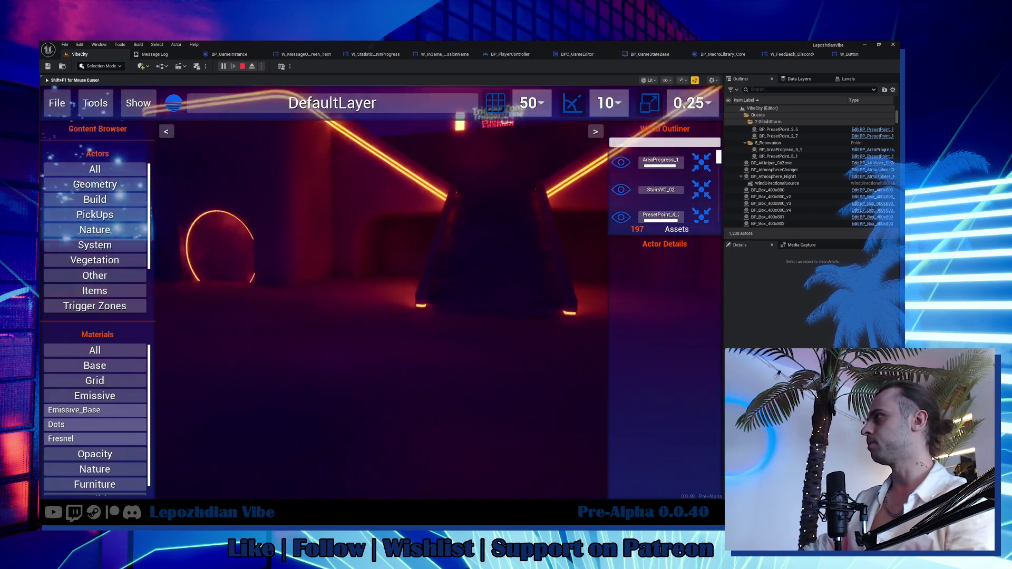
key(shift+F1)
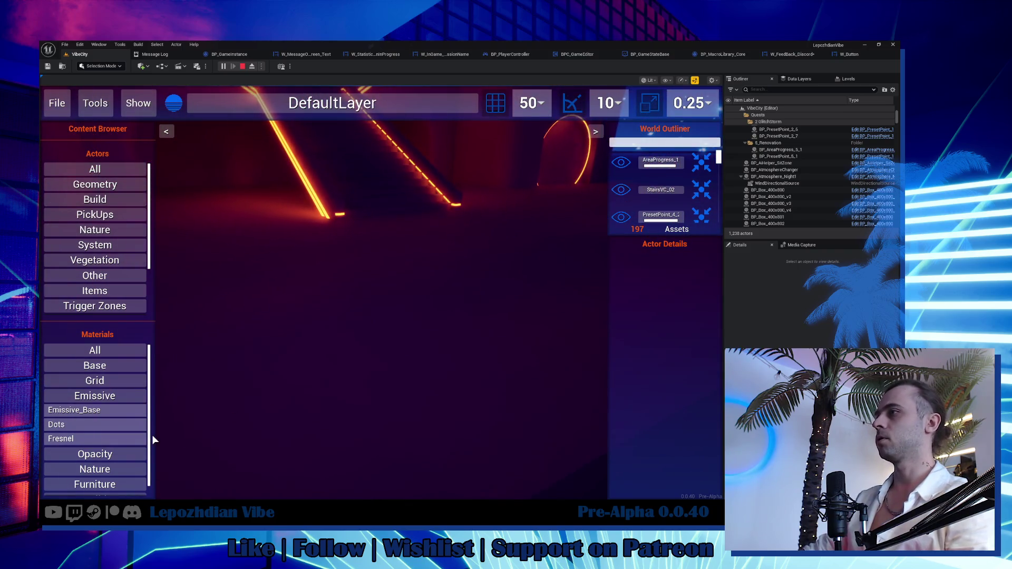
click(113, 383)
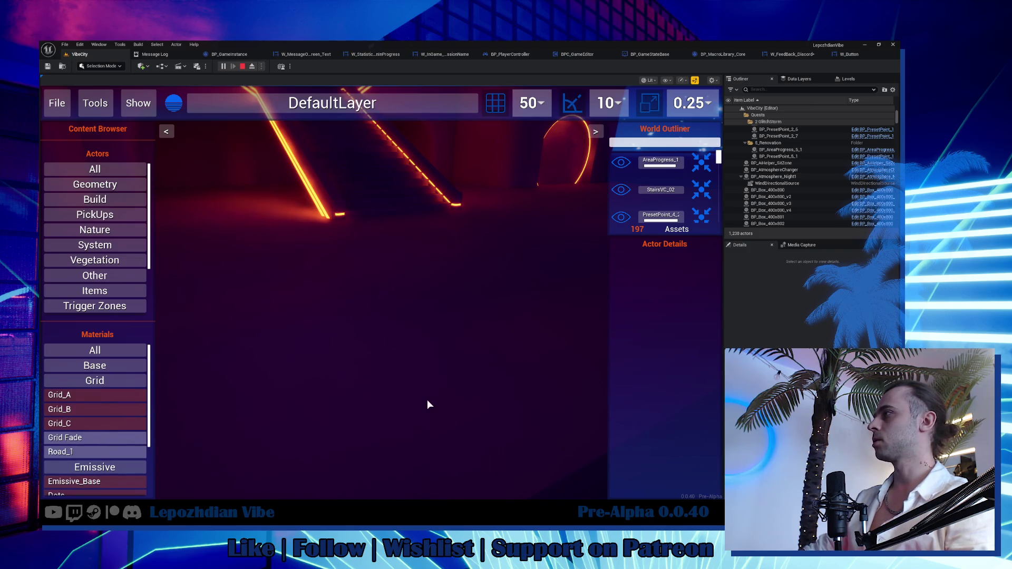
click(340, 290)
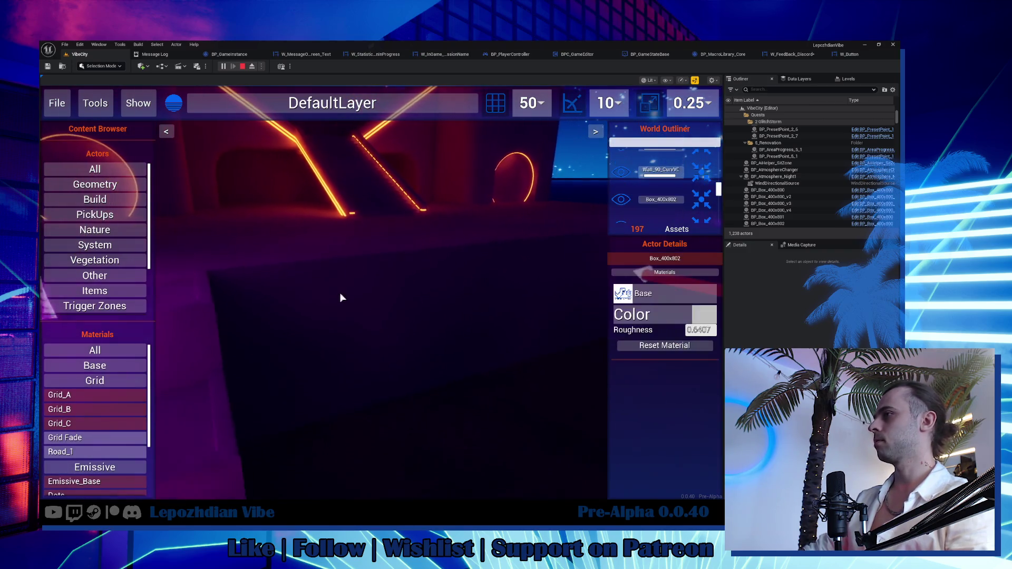
Apply Grid_C to the Box_400x802 floor and pull back to see the grid.
key(shift+F1)
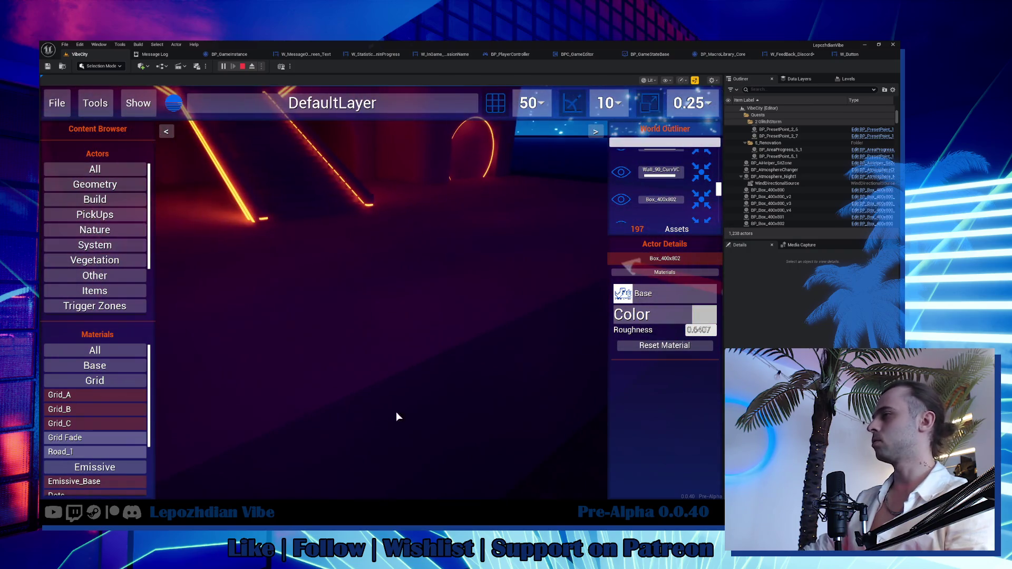
drag(445, 309, 421, 315)
click(422, 315)
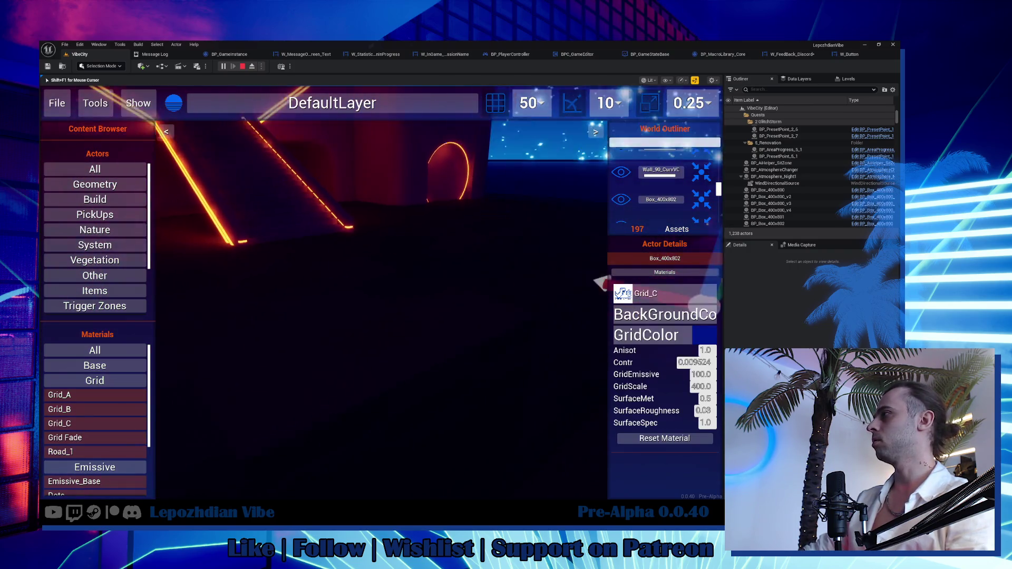
key(s)
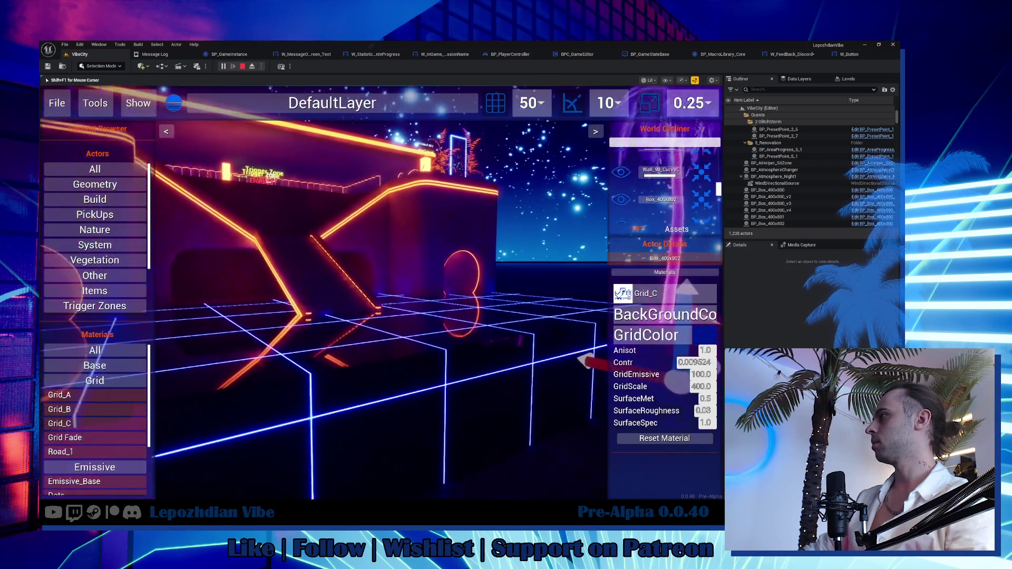
key(w)
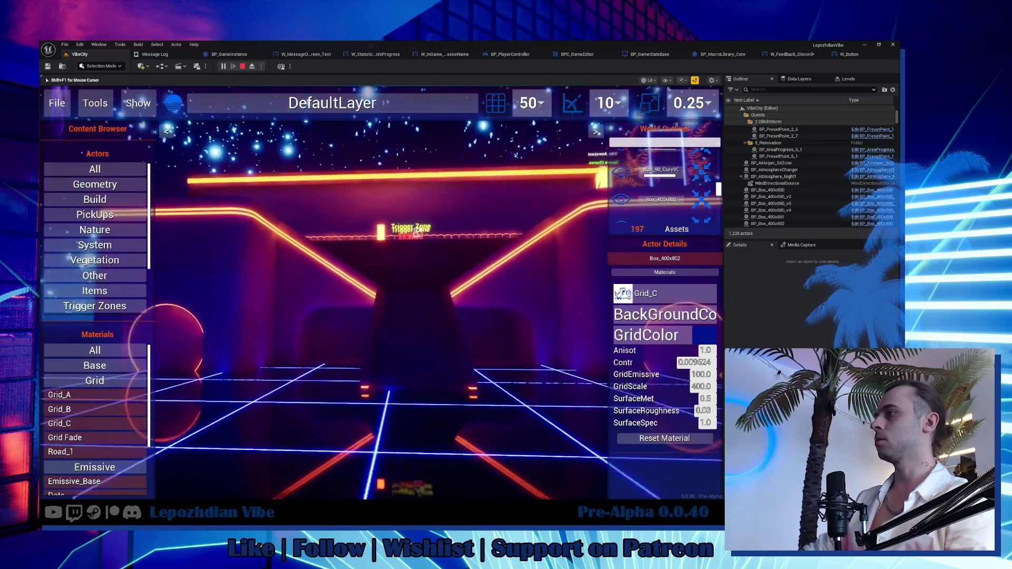
Apply Grid_C to the left wall, another wall and the wall by the staircase.
key(shift+F1)
drag(77, 425, 267, 275)
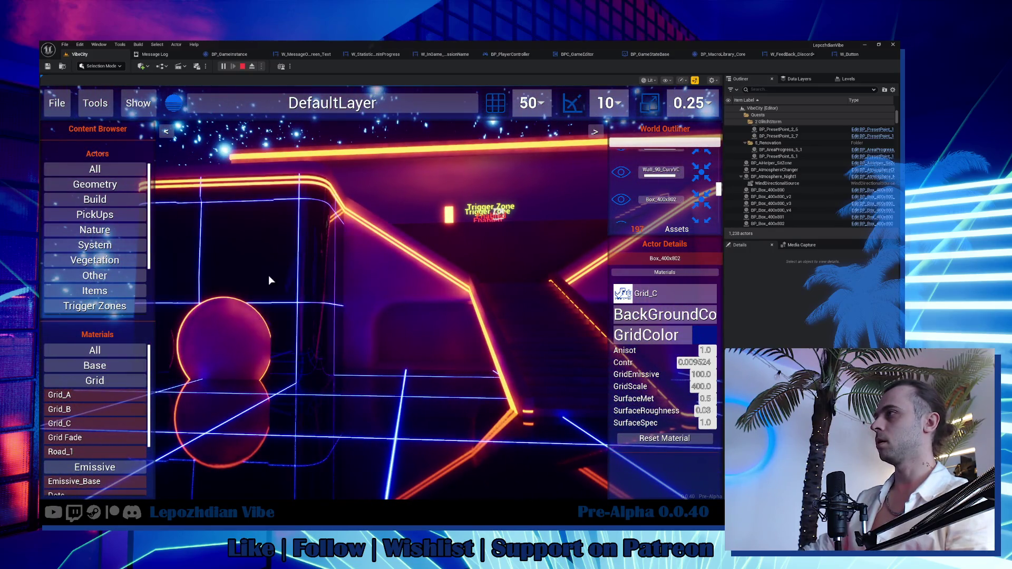
drag(352, 278, 383, 338)
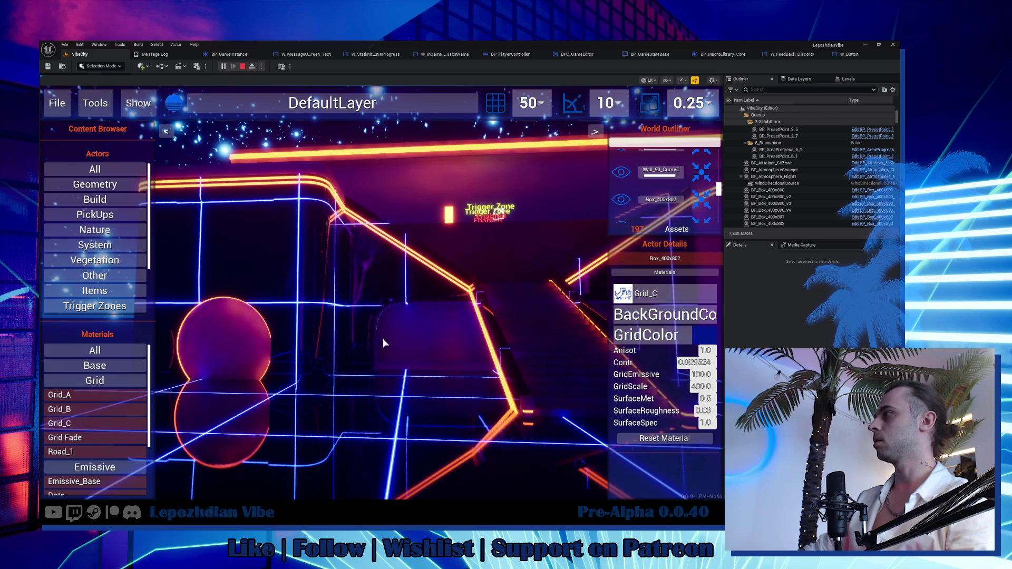
mouse_move(412, 304)
mouse_down()
mouse_move(399, 295)
mouse_move(266, 334)
mouse_up()
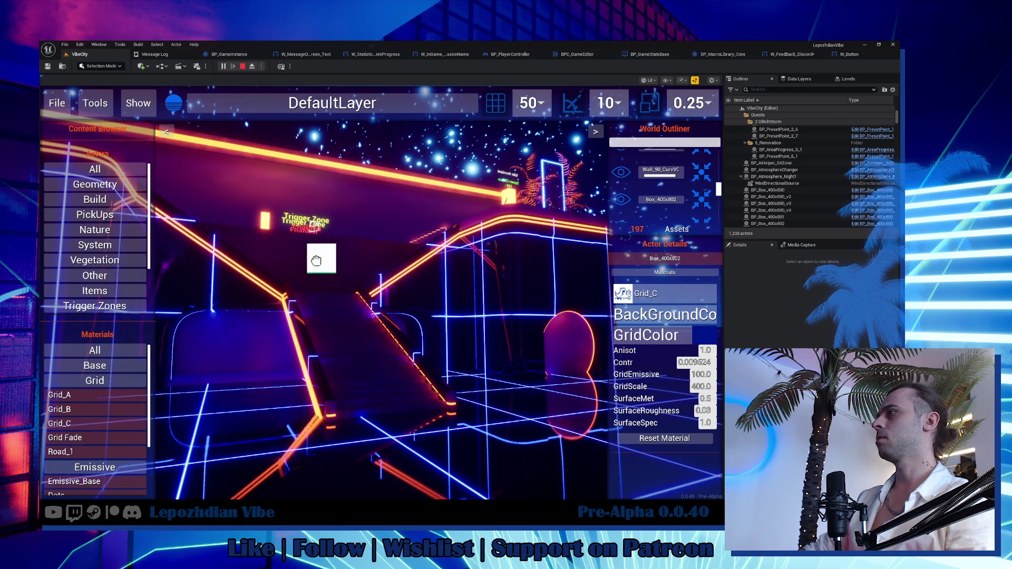
drag(316, 260, 316, 261)
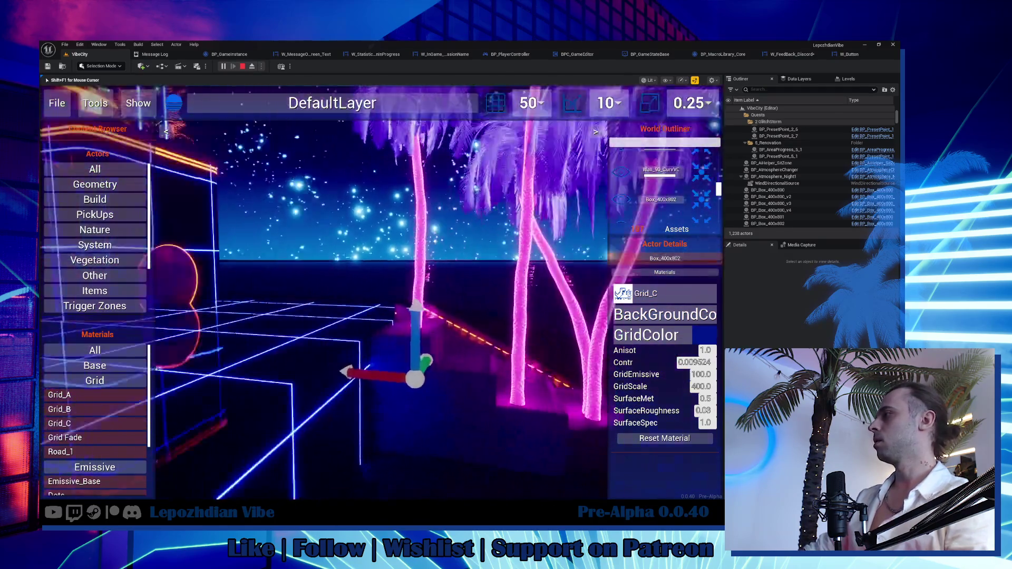
Place a Palm_3N_Emissive palm in the level at Z 100 and Y 100.
click(115, 307)
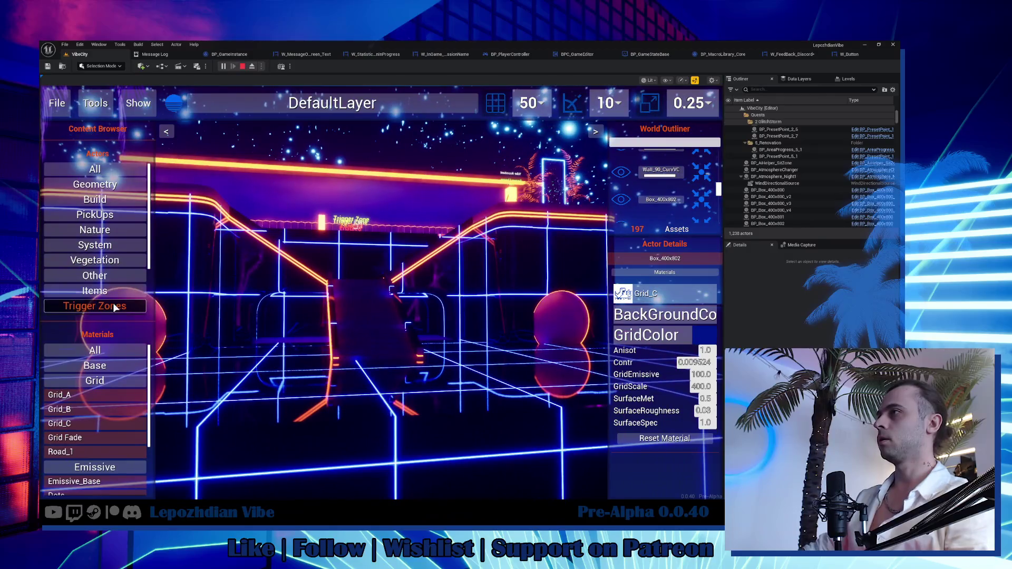
click(108, 261)
scroll(119, 294, down, 2)
mouse_move(113, 281)
mouse_down()
mouse_move(329, 339)
mouse_move(331, 375)
mouse_up()
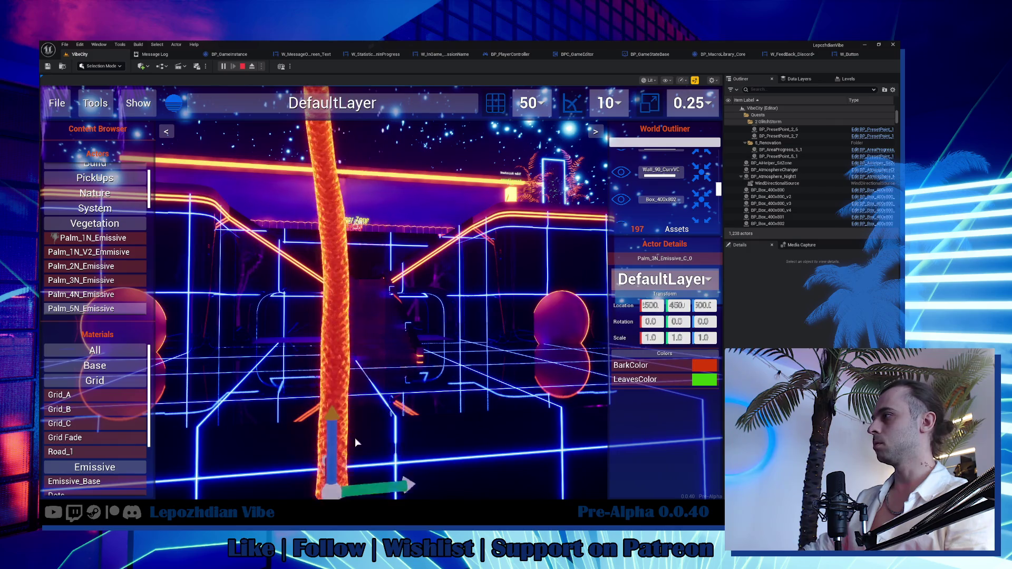
scroll(353, 298, down, 5)
drag(368, 283, 381, 337)
drag(425, 380, 329, 385)
Recolour the palm's leaves blue and its bark dark blue.
click(701, 380)
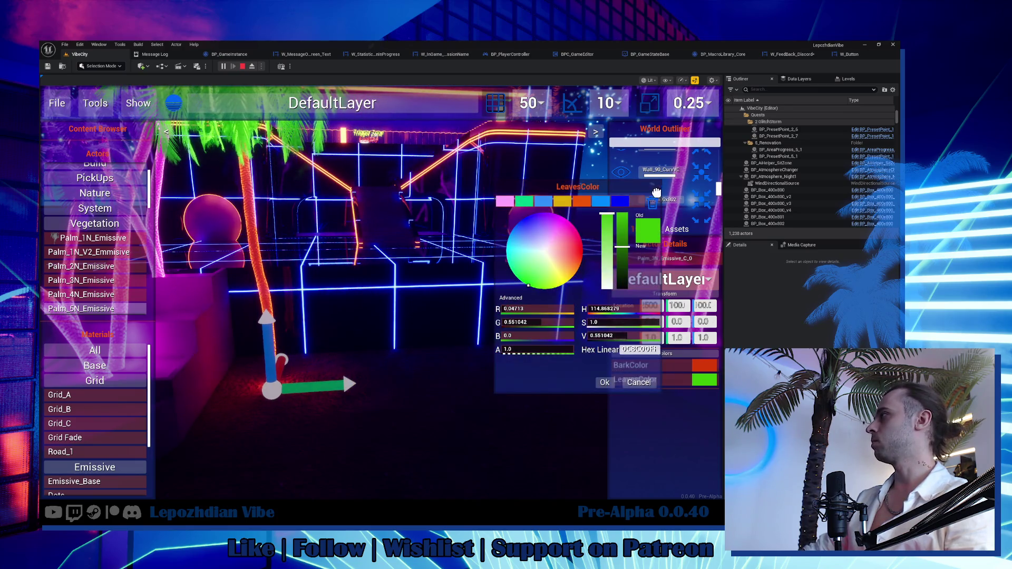
click(599, 201)
click(605, 382)
click(703, 365)
click(620, 201)
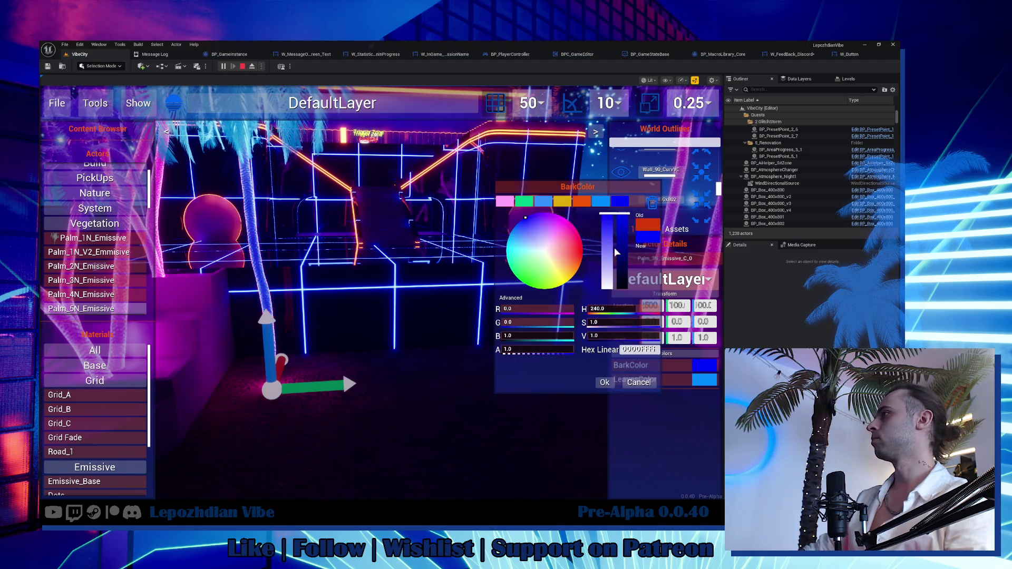
click(604, 382)
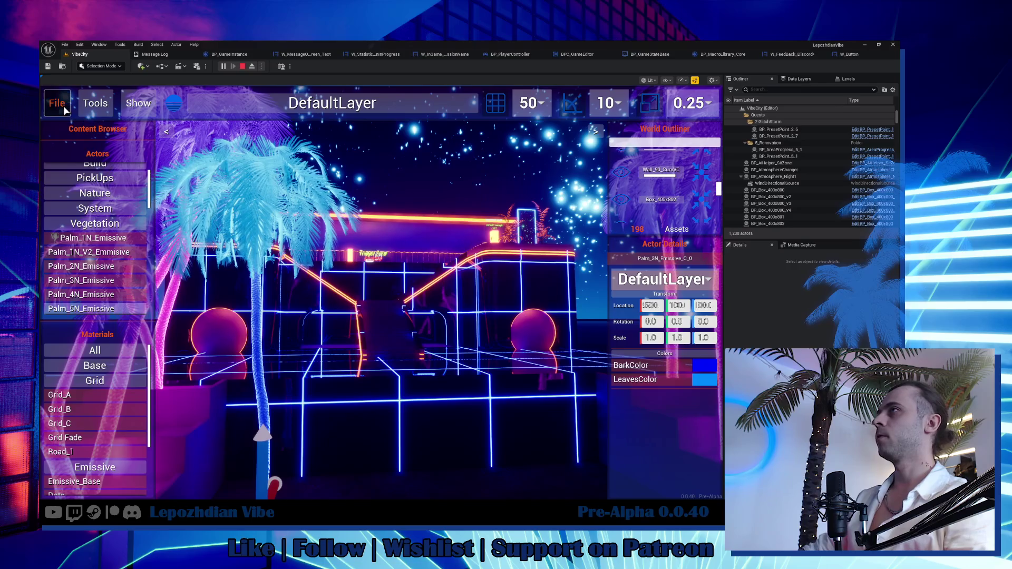
Save the map under the new name Gridblue.
key(Escape)
click(388, 210)
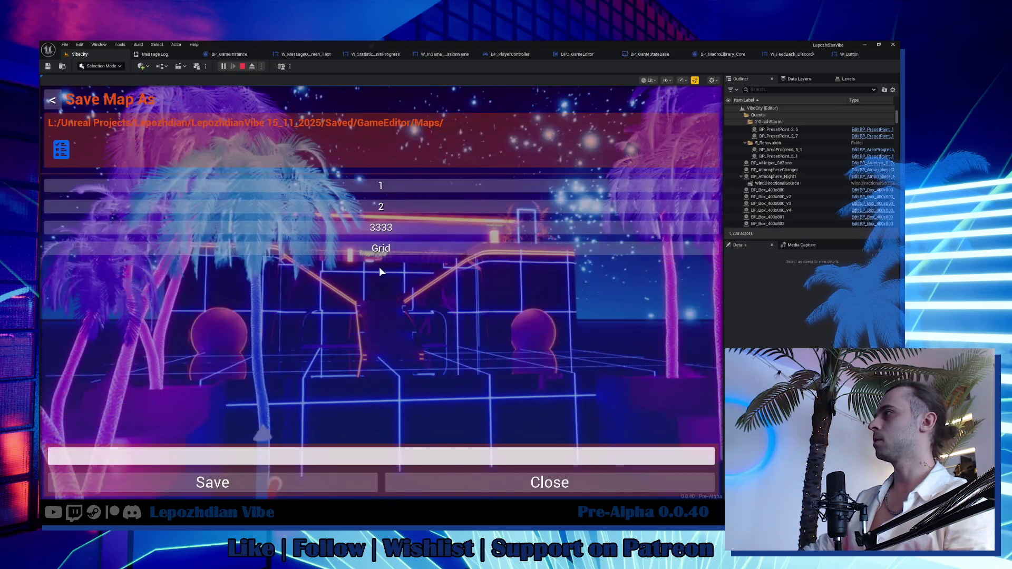
click(403, 249)
text(2)
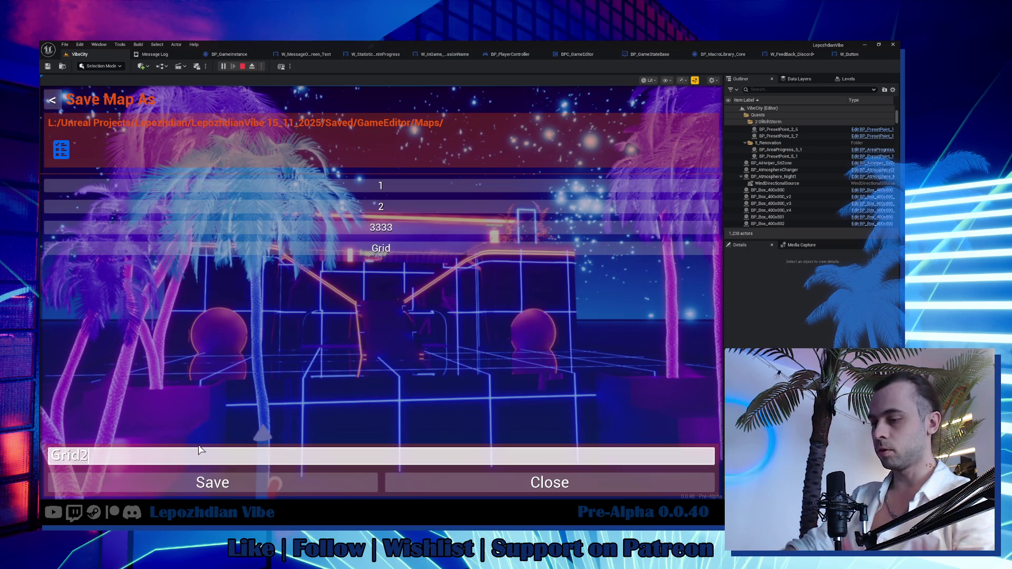
click(210, 482)
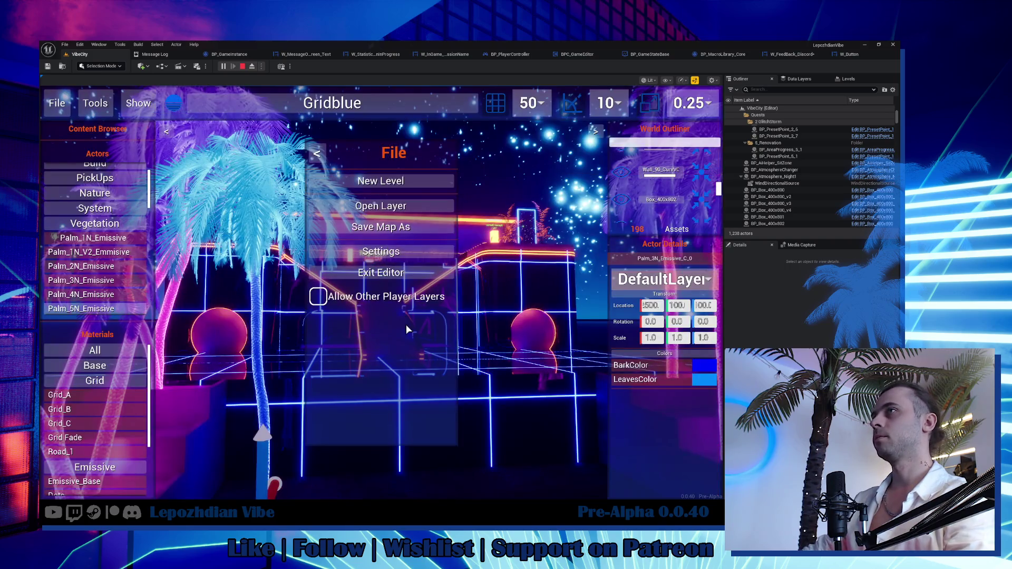
Leave the in-game editor and return to gameplay.
click(58, 89)
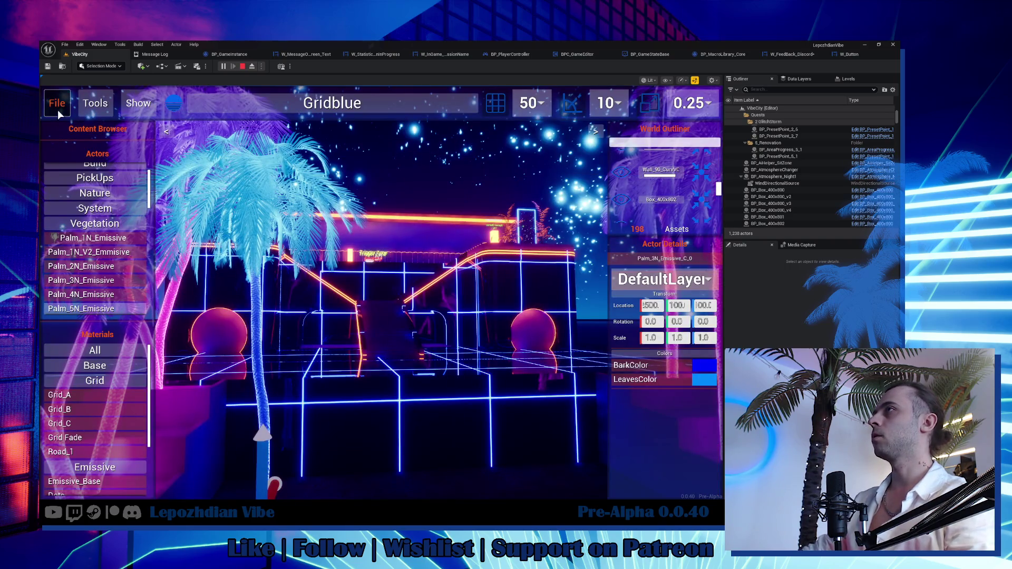
click(58, 108)
click(372, 273)
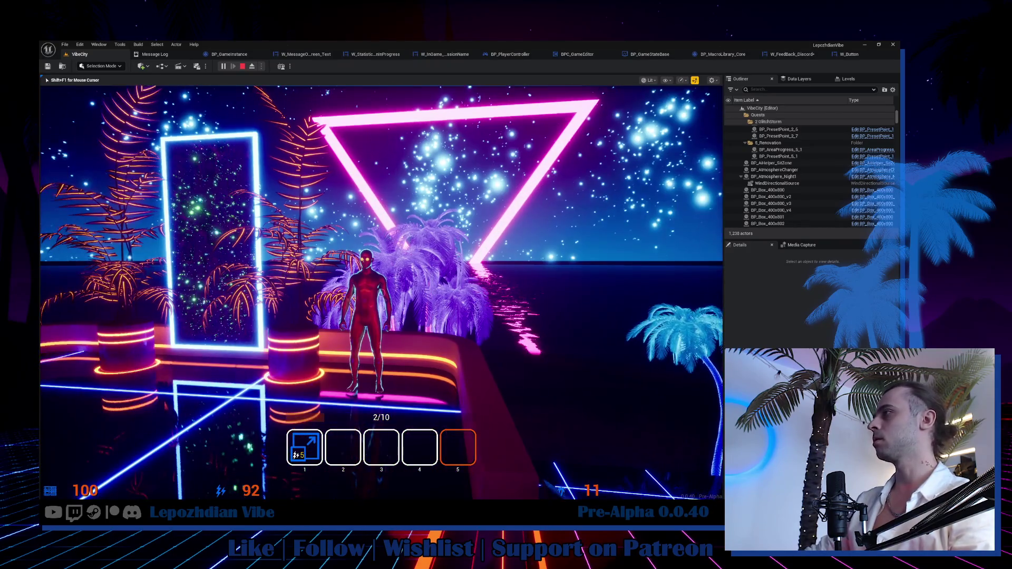
Stop the play session and show the world's Levels list in the Outliner area.
key(Escape)
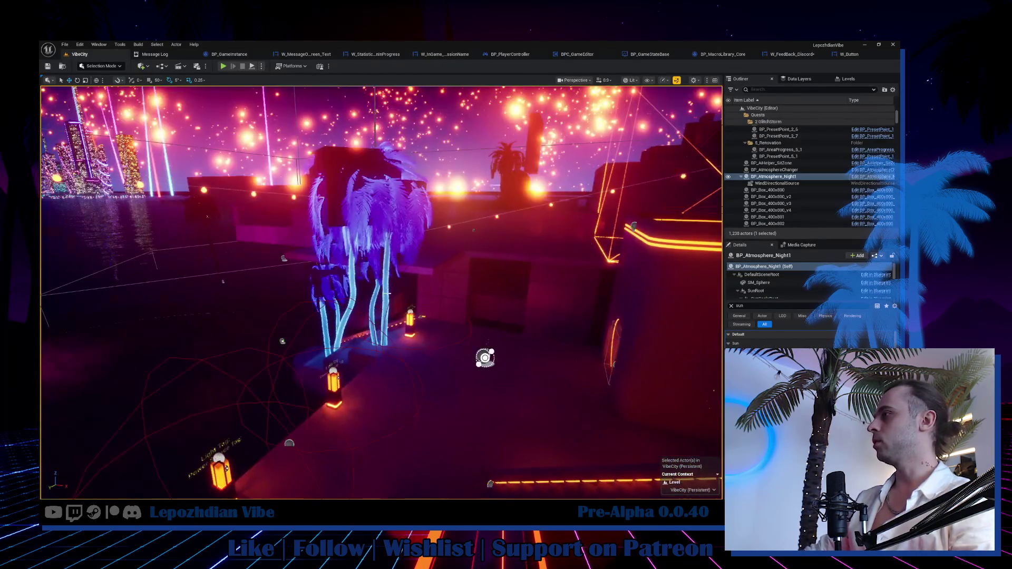
click(799, 79)
click(842, 79)
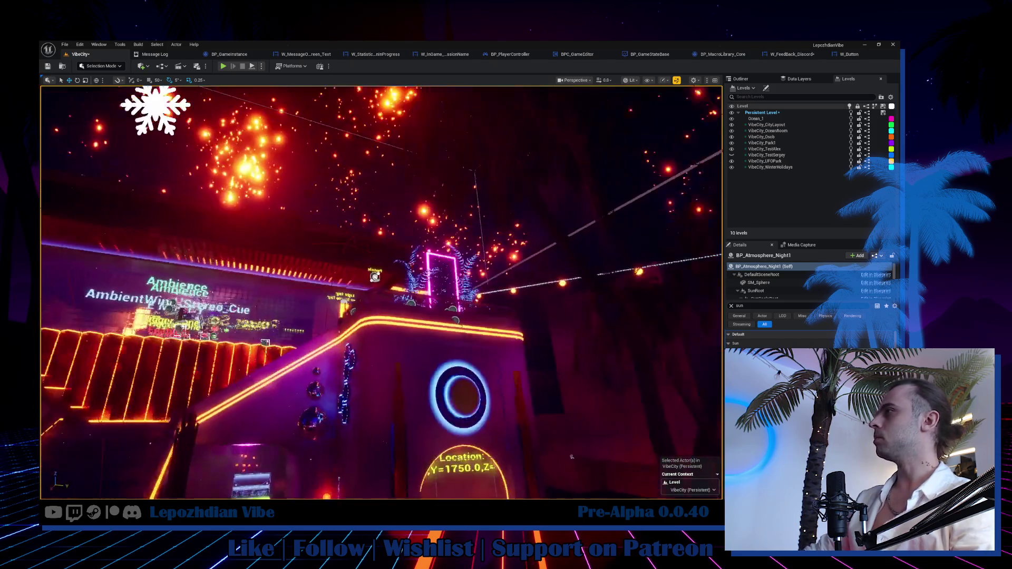
scroll(441, 327, up, 2)
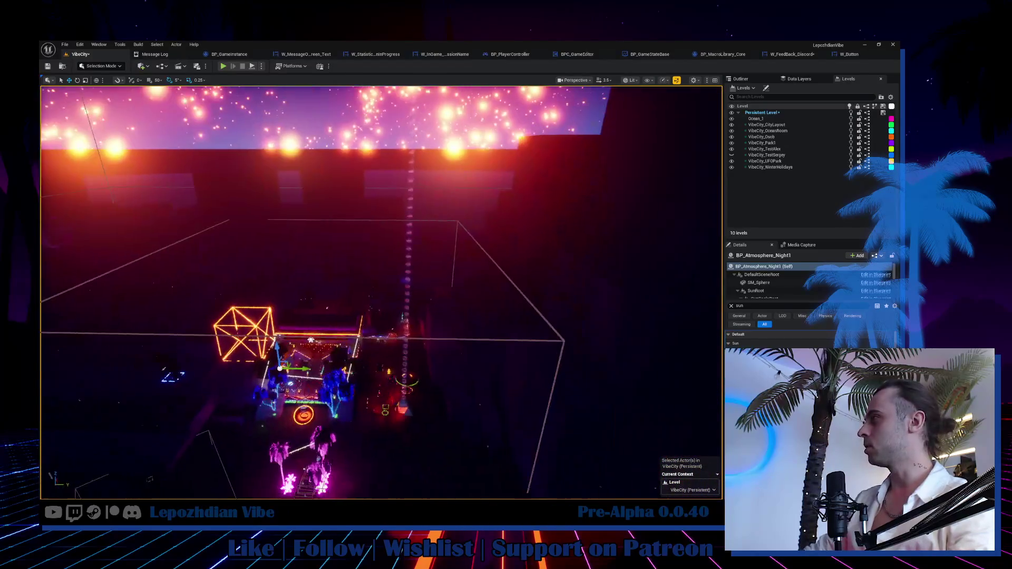
Switch the viewport to Unlit and then back to Lit.
click(631, 80)
click(651, 114)
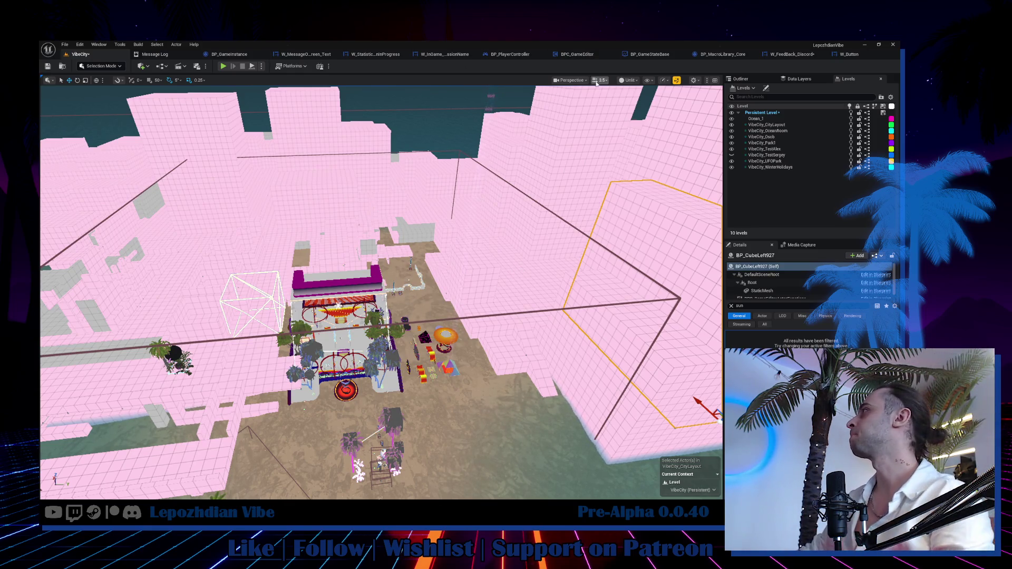
click(630, 80)
click(639, 106)
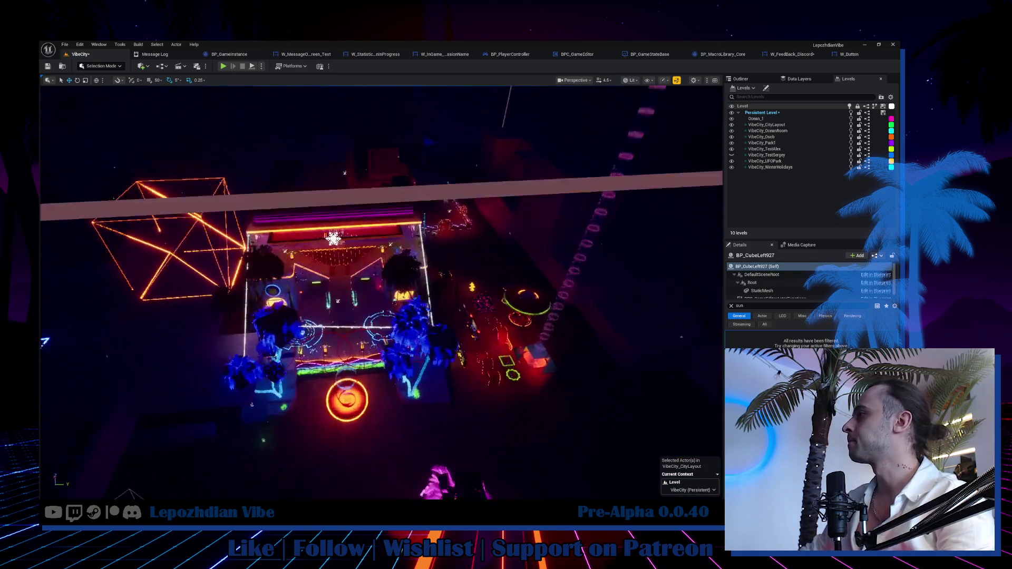
scroll(395, 309, down, 2)
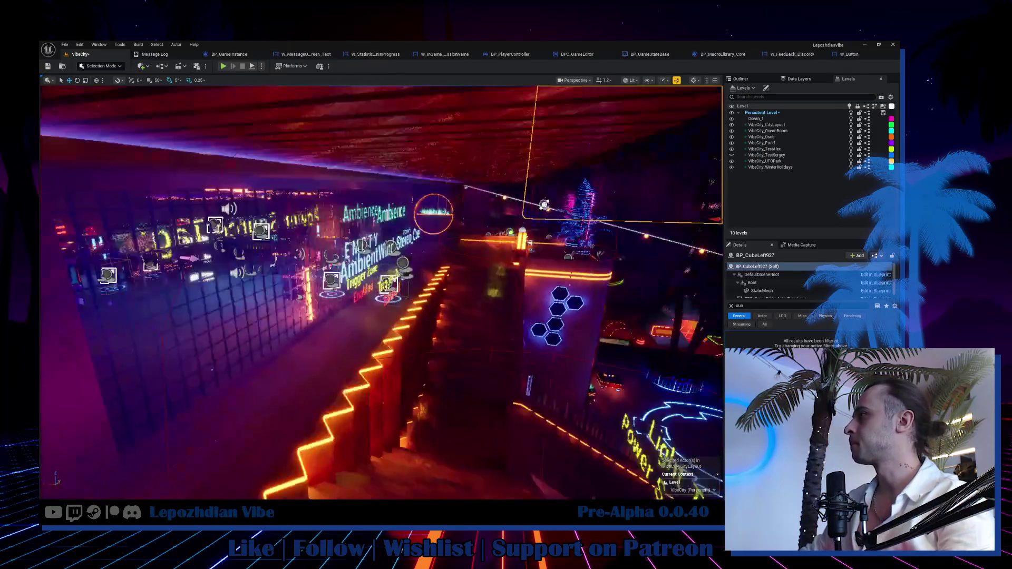
scroll(395, 309, down, 2)
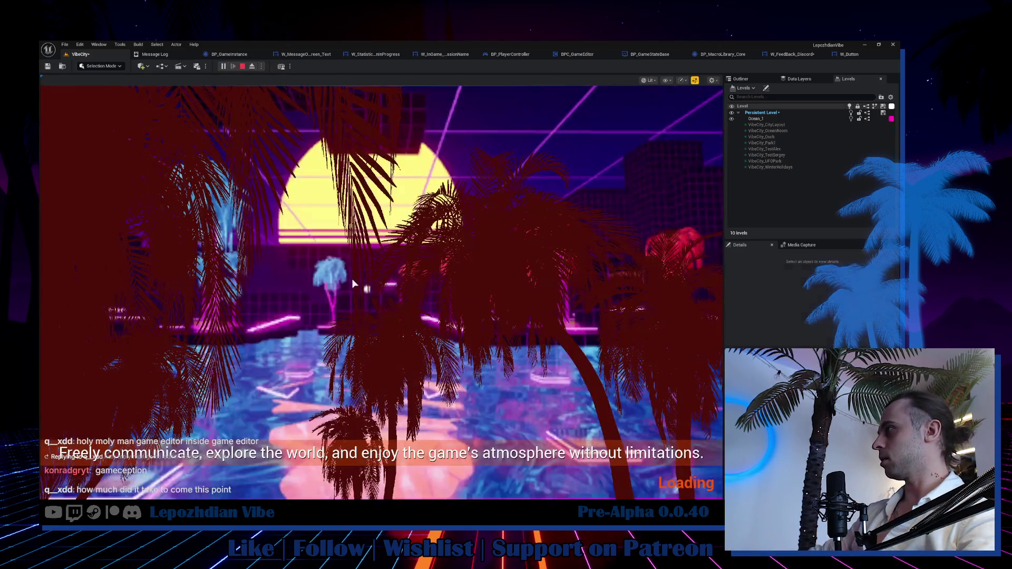
Open the Event Graph editor from the Vibe Editor's Tools list.
key(Tab)
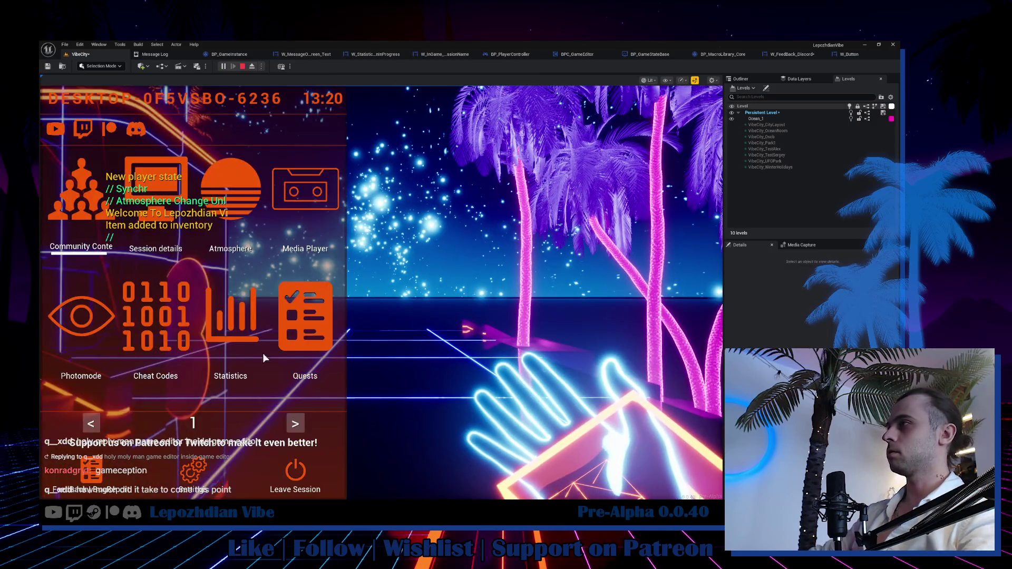
click(295, 425)
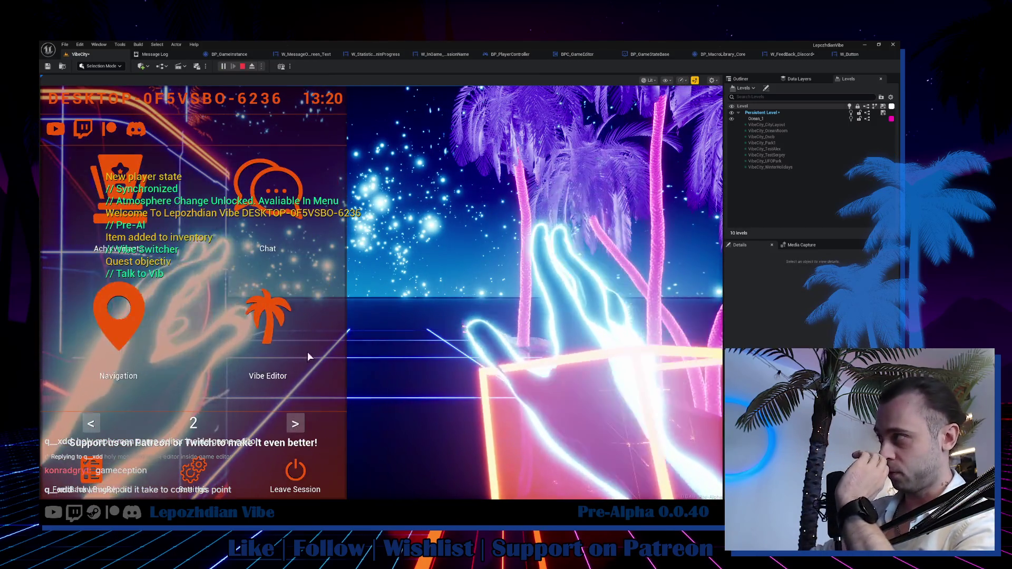
click(269, 317)
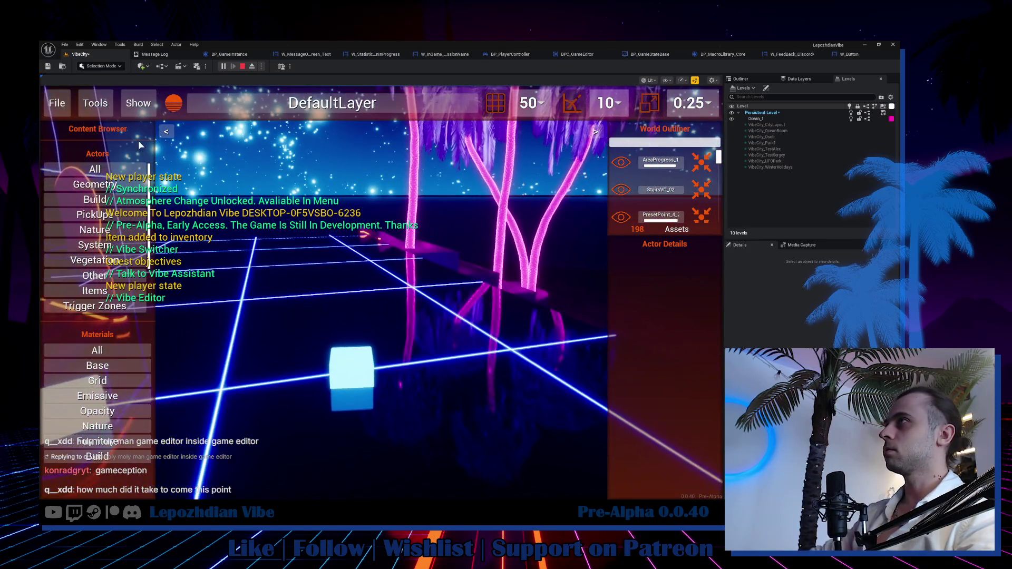
click(96, 103)
click(390, 215)
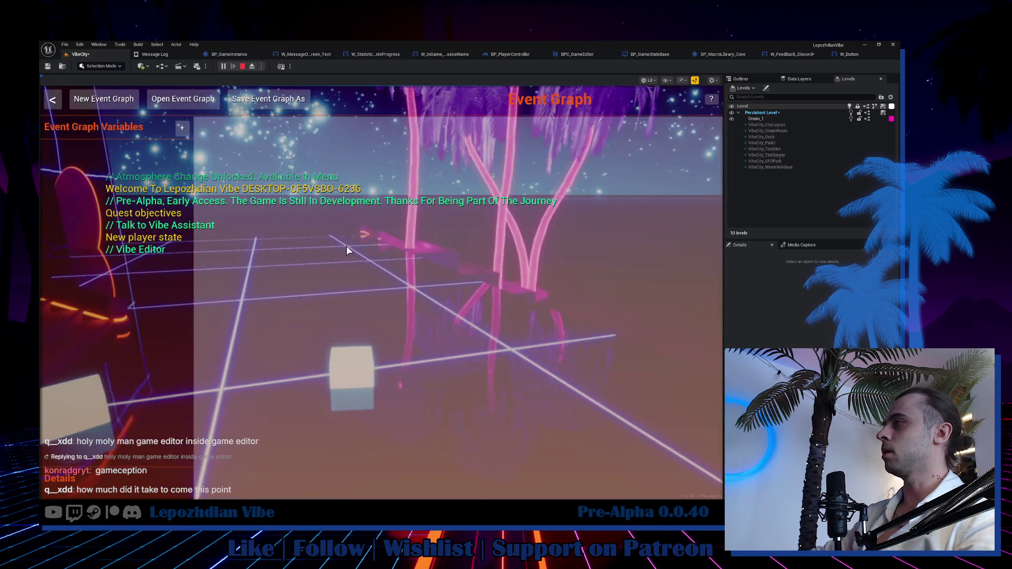
Add NewString and NewBool variables and place a SET node for NewBool.
click(182, 128)
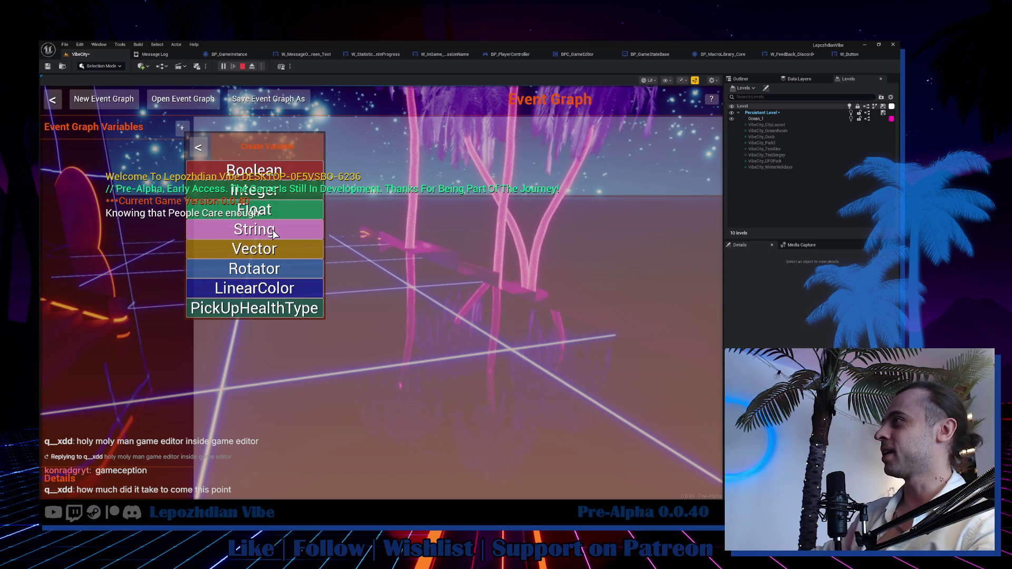
click(273, 230)
click(248, 170)
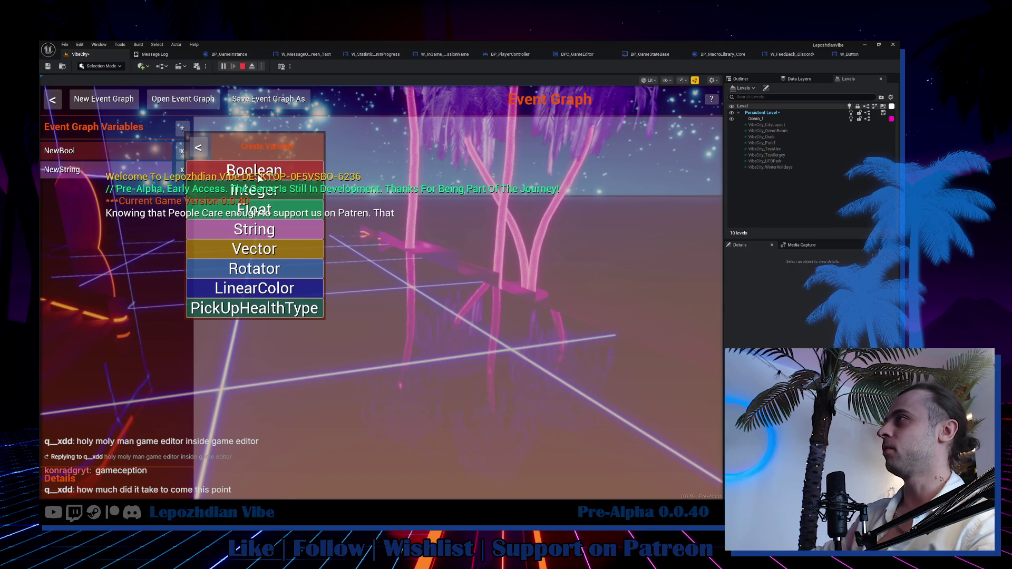
click(202, 151)
drag(128, 155, 313, 263)
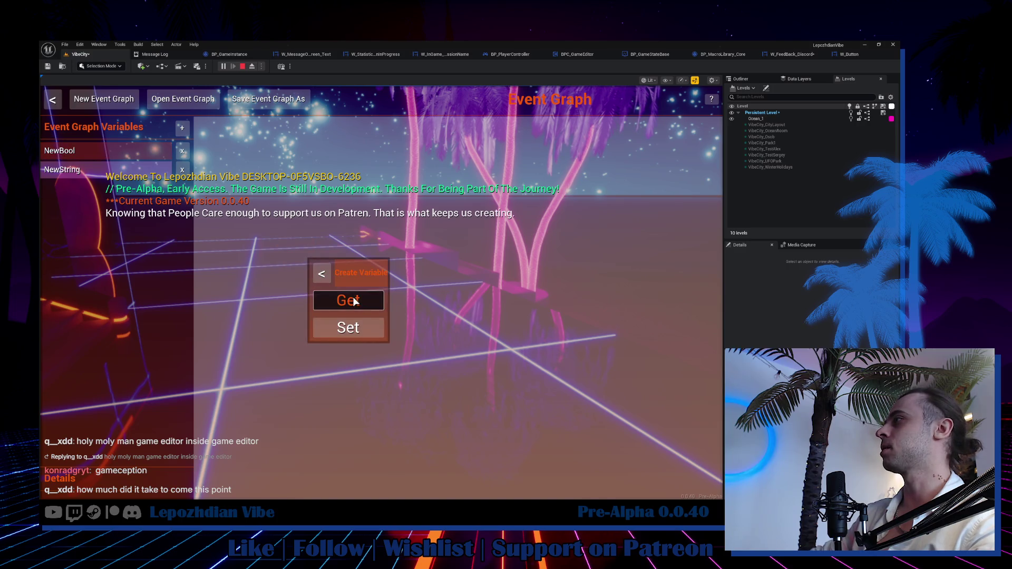
click(321, 274)
Add BeginPlay, Delay, Print String and Spawn Health Pick Up nodes.
right_click(290, 180)
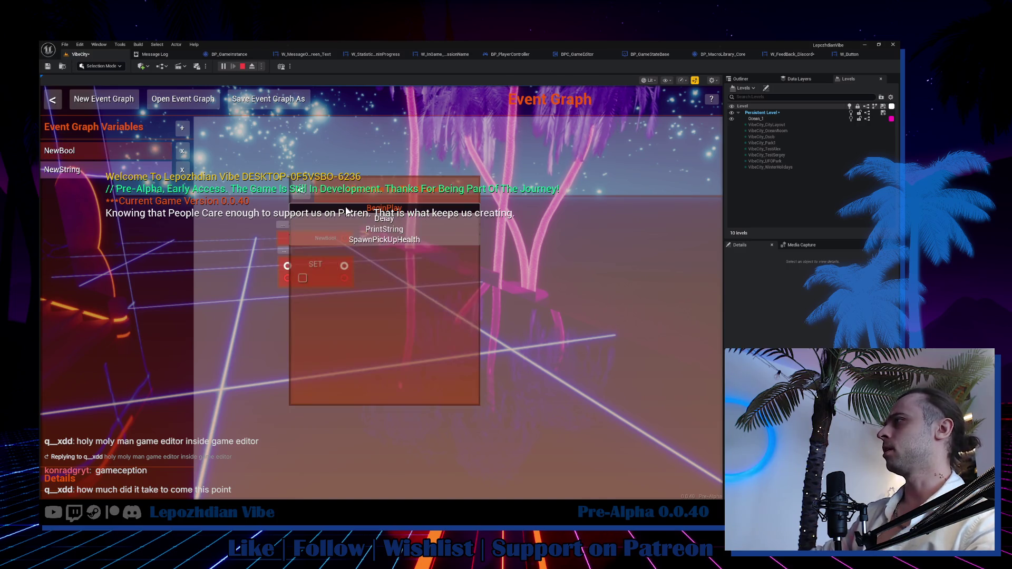
click(382, 208)
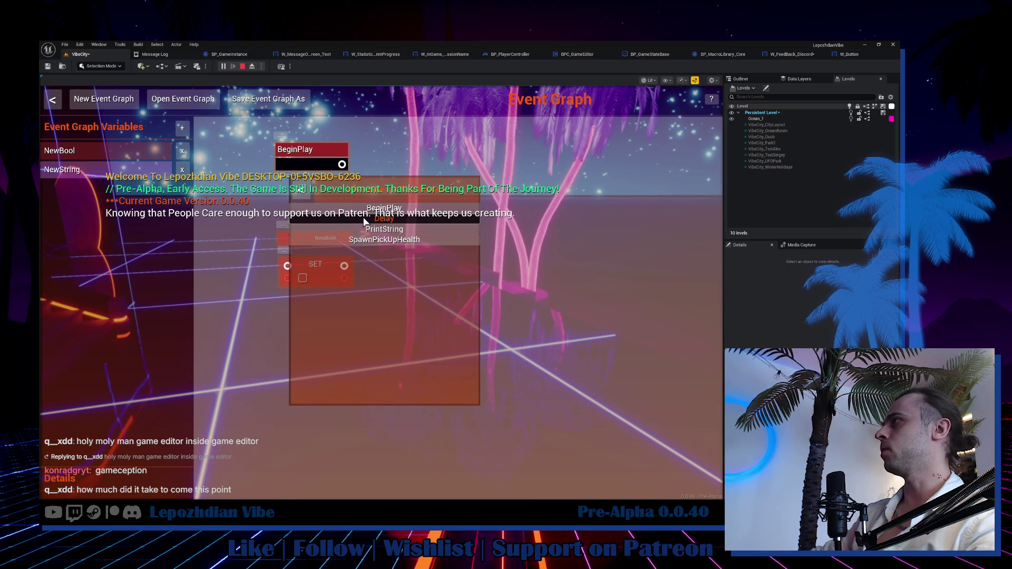
click(363, 218)
right_click(486, 220)
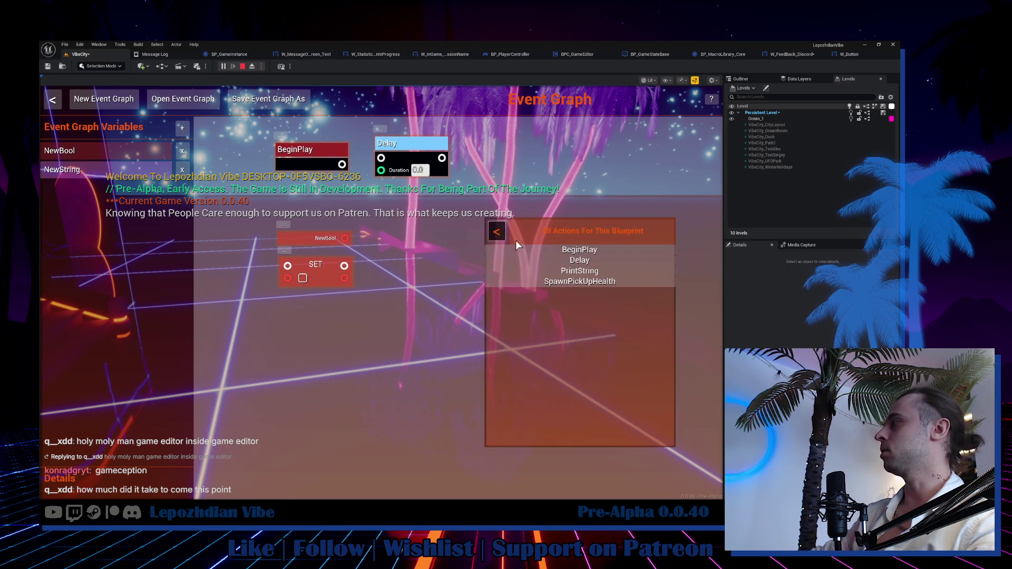
click(519, 271)
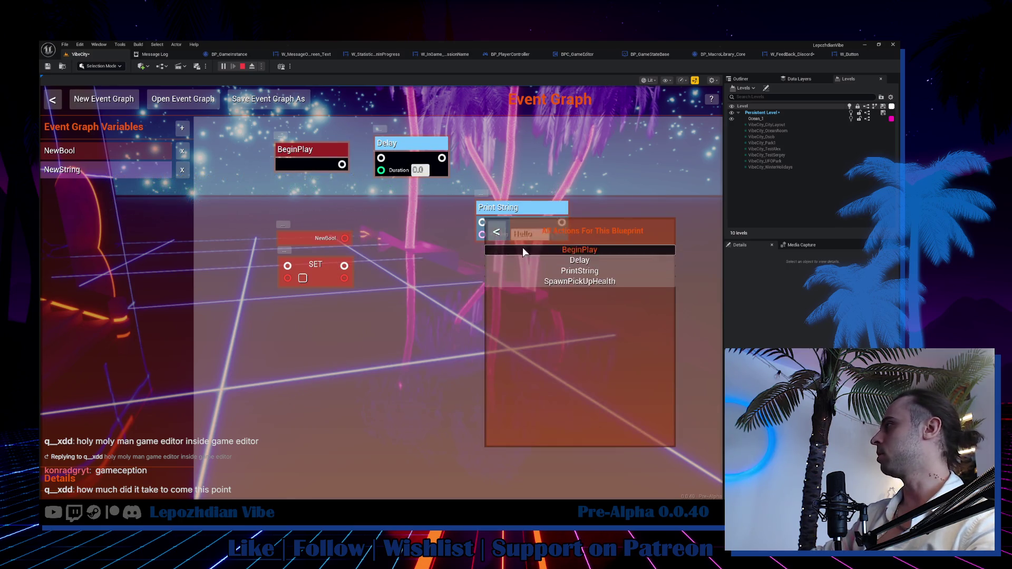
click(550, 281)
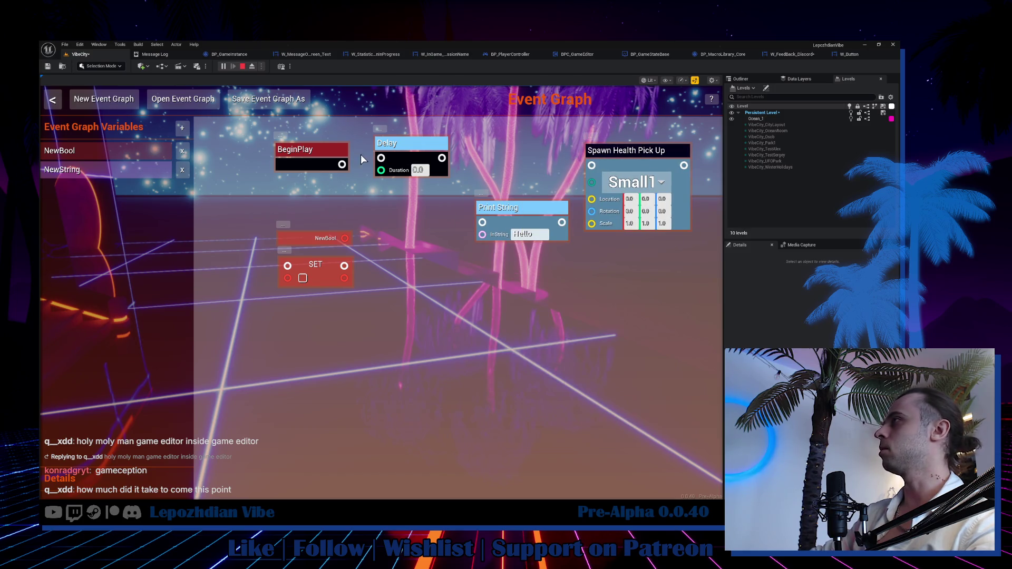
Chain BeginPlay→Delay→Print String→Spawn Health Pick Up and feed NewString into Print String.
drag(380, 157, 381, 158)
drag(483, 222, 482, 223)
drag(594, 166, 592, 165)
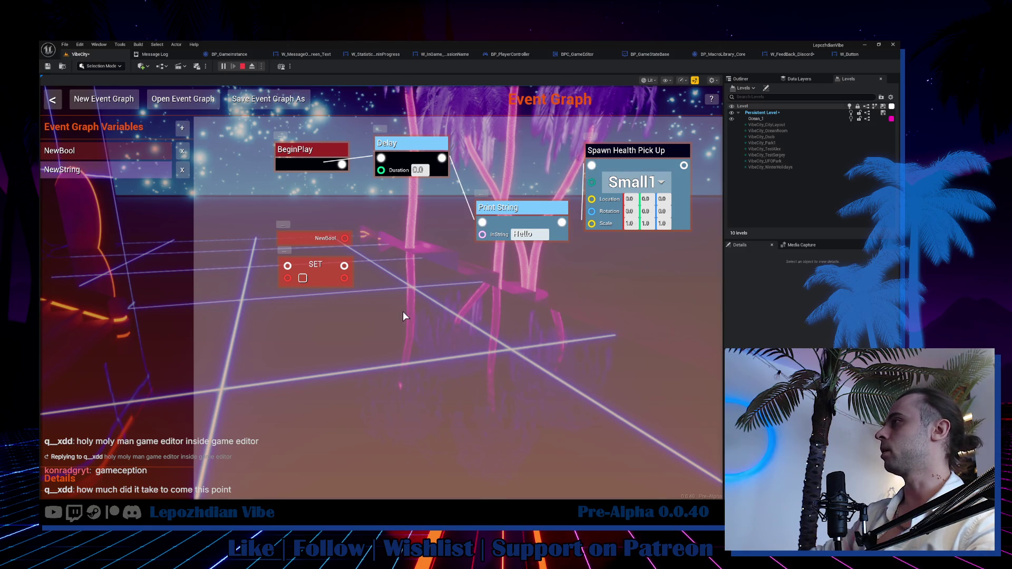
right_click(404, 311)
click(407, 306)
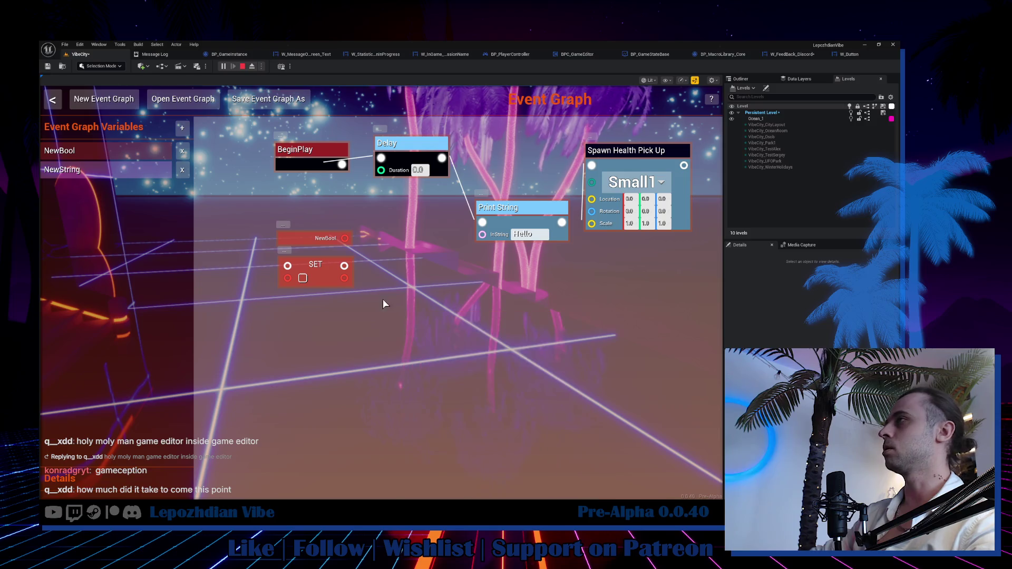
mouse_move(98, 172)
mouse_down()
mouse_move(437, 341)
mouse_move(482, 234)
mouse_up()
click(474, 377)
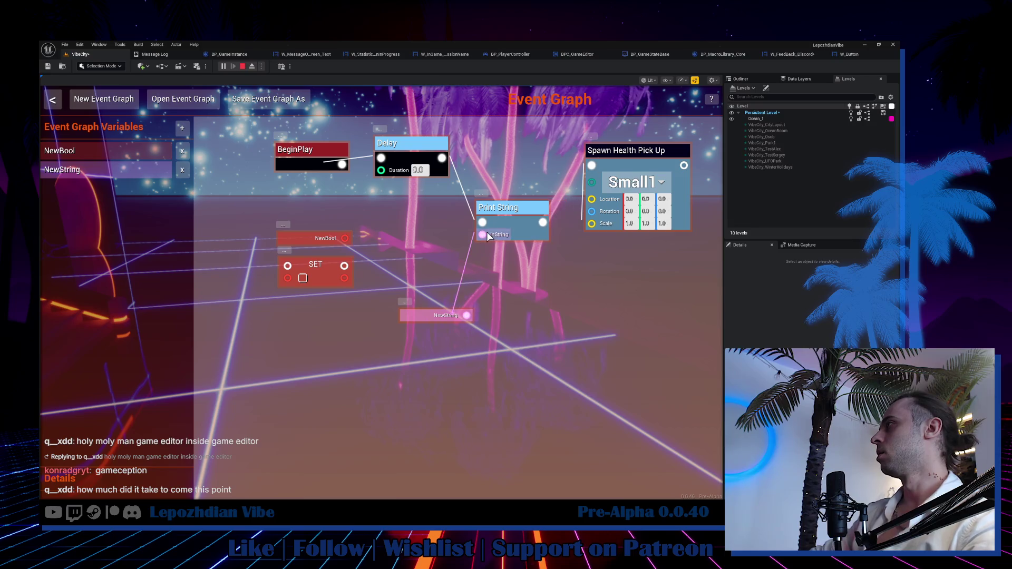
drag(328, 152, 280, 161)
Tidy the node layout, then open the BPC_GameEditor blueprint graph.
drag(435, 161, 372, 175)
drag(498, 207, 432, 163)
drag(314, 241, 248, 361)
mouse_move(324, 266)
mouse_down()
mouse_move(263, 360)
mouse_move(265, 387)
mouse_up()
drag(425, 326, 331, 231)
mouse_move(640, 158)
mouse_down()
mouse_move(591, 168)
mouse_move(608, 172)
mouse_up()
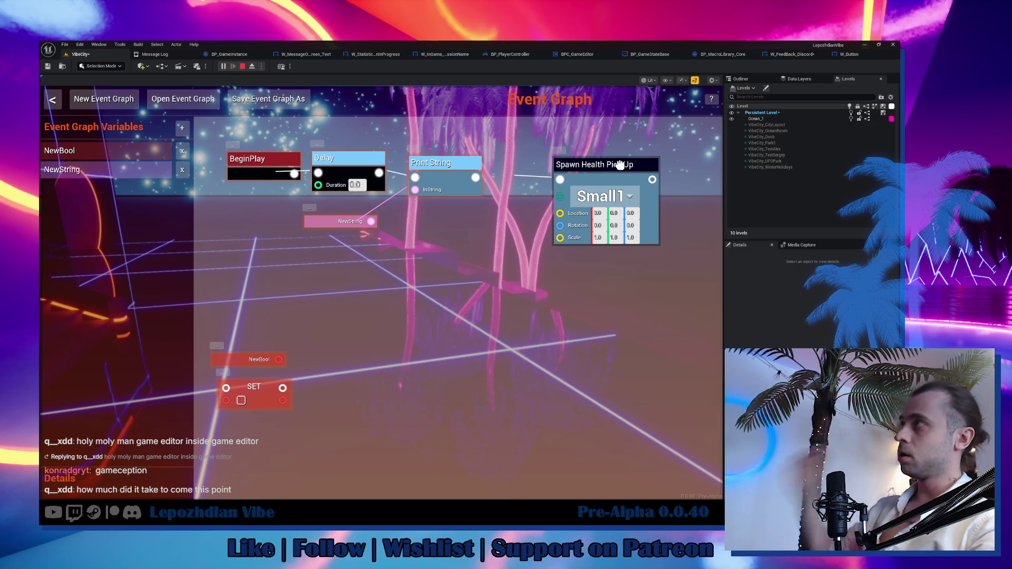
click(387, 55)
click(532, 57)
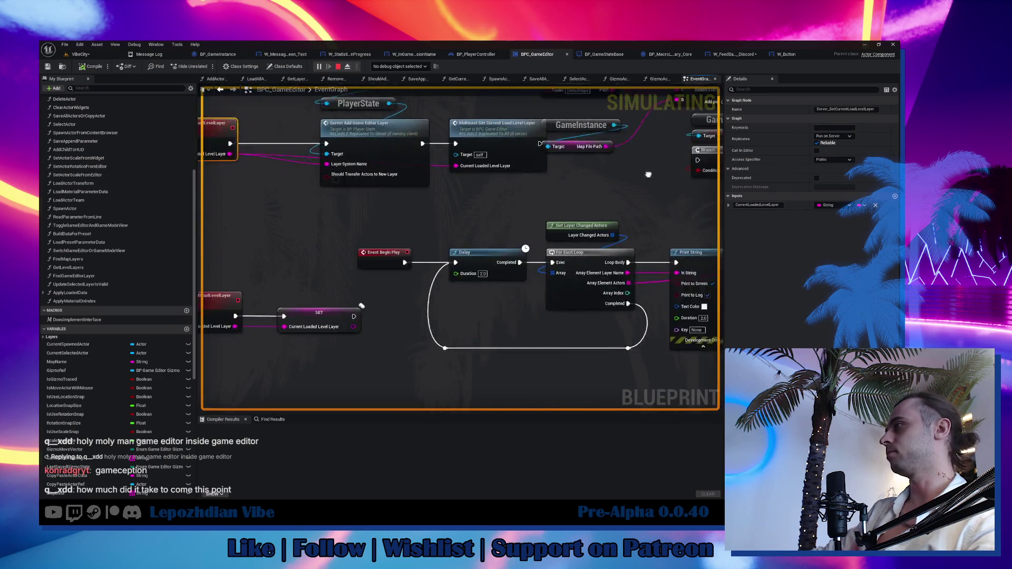
Select and review the Begin Play, Delay, For Each Loop and Print String nodes, then return to the VibeCity level.
drag(280, 196, 601, 360)
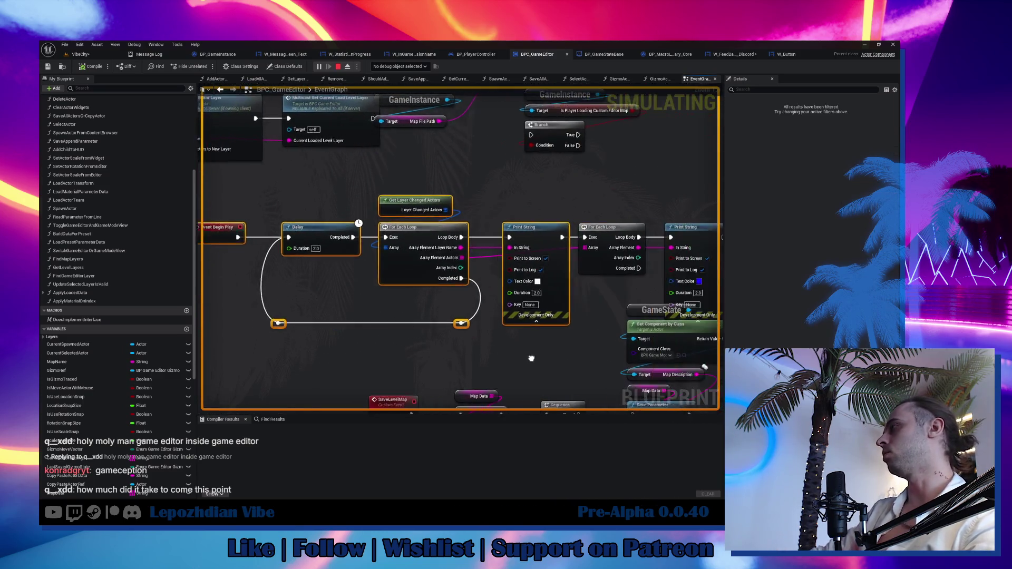
click(390, 237)
drag(406, 316, 421, 320)
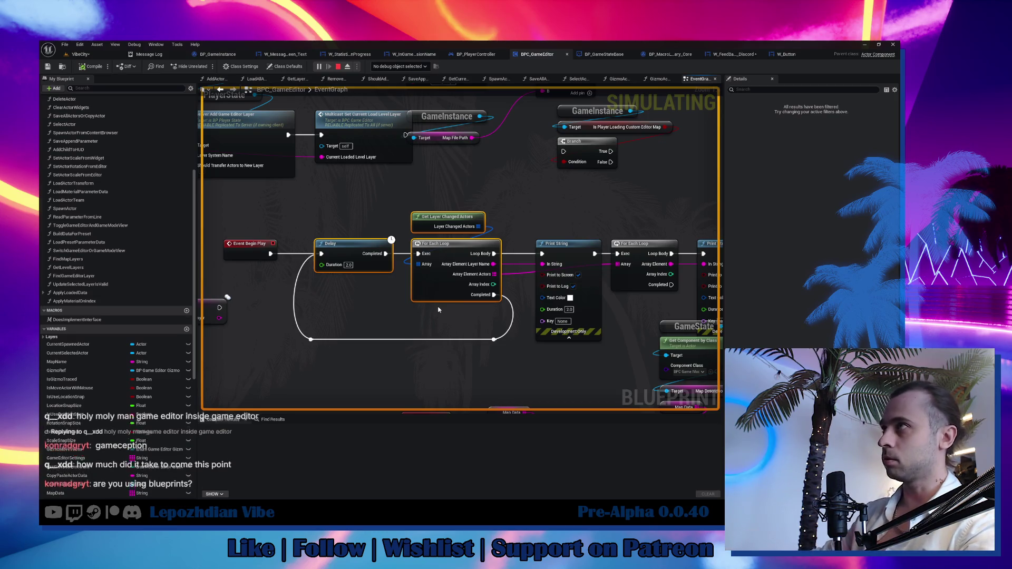
drag(435, 167, 390, 207)
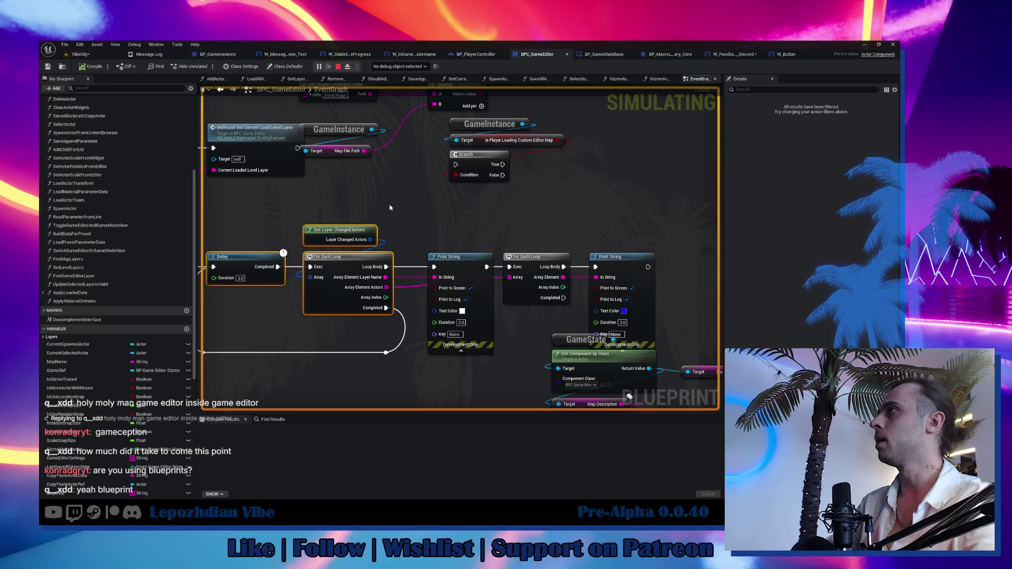
mouse_move(502, 224)
mouse_down()
mouse_move(584, 306)
mouse_move(628, 287)
mouse_move(459, 295)
mouse_move(585, 261)
mouse_up()
click(80, 54)
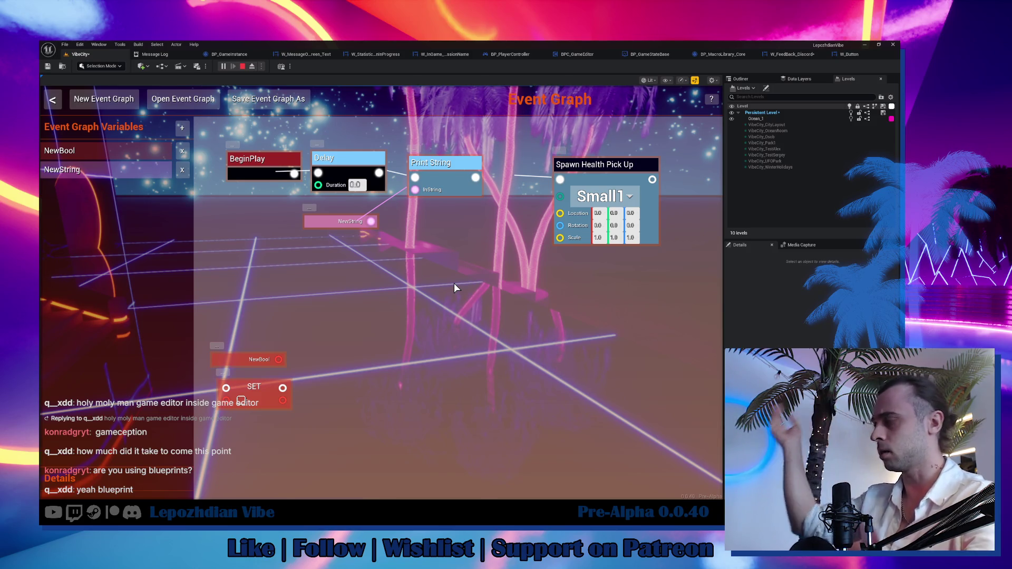
Line up BeginPlay, Delay, Print String and Spawn Health Pick Up in one row, then close the graph.
mouse_move(466, 355)
mouse_down()
mouse_move(410, 334)
mouse_move(518, 381)
mouse_up()
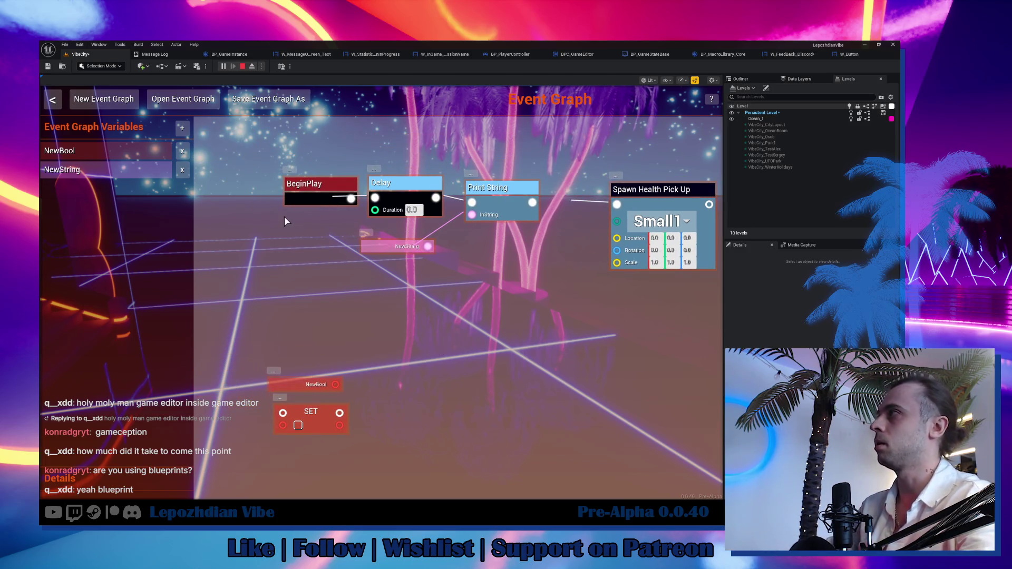
drag(444, 313, 396, 326)
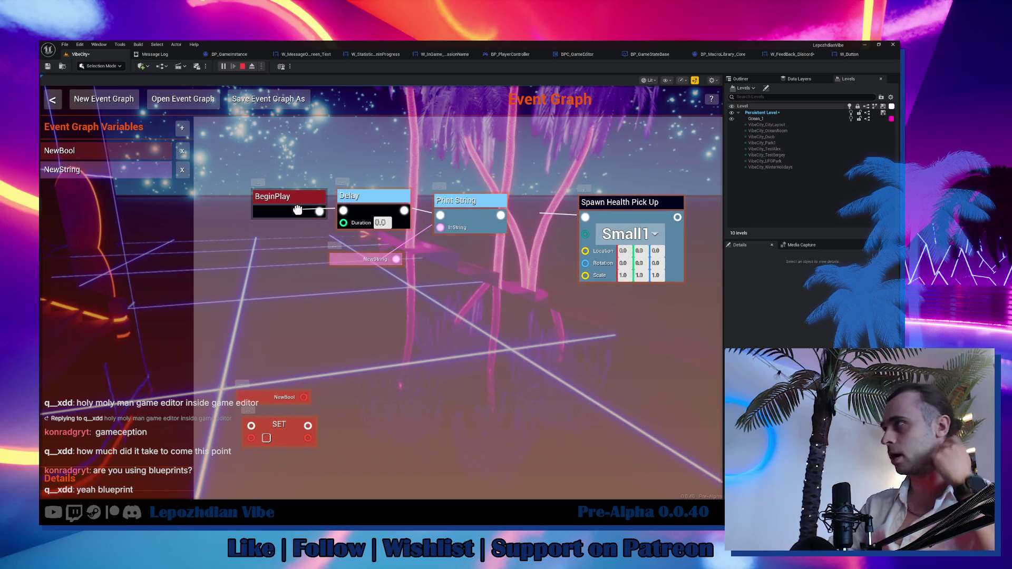
drag(295, 197, 283, 197)
drag(364, 211, 361, 203)
drag(279, 196, 272, 175)
drag(464, 200, 477, 186)
drag(614, 200, 614, 183)
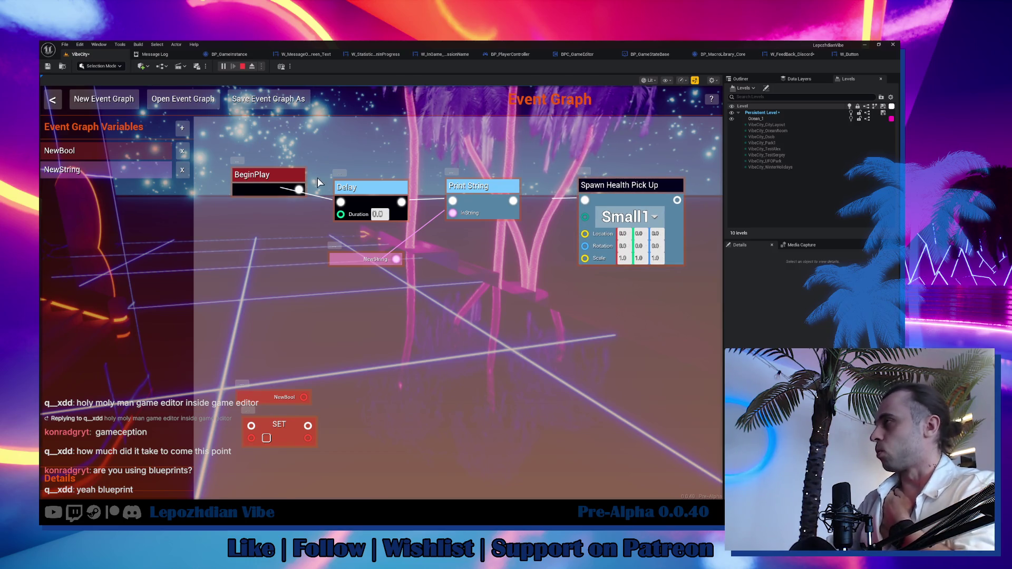
mouse_move(258, 174)
mouse_down()
mouse_move(270, 194)
mouse_move(262, 189)
mouse_up()
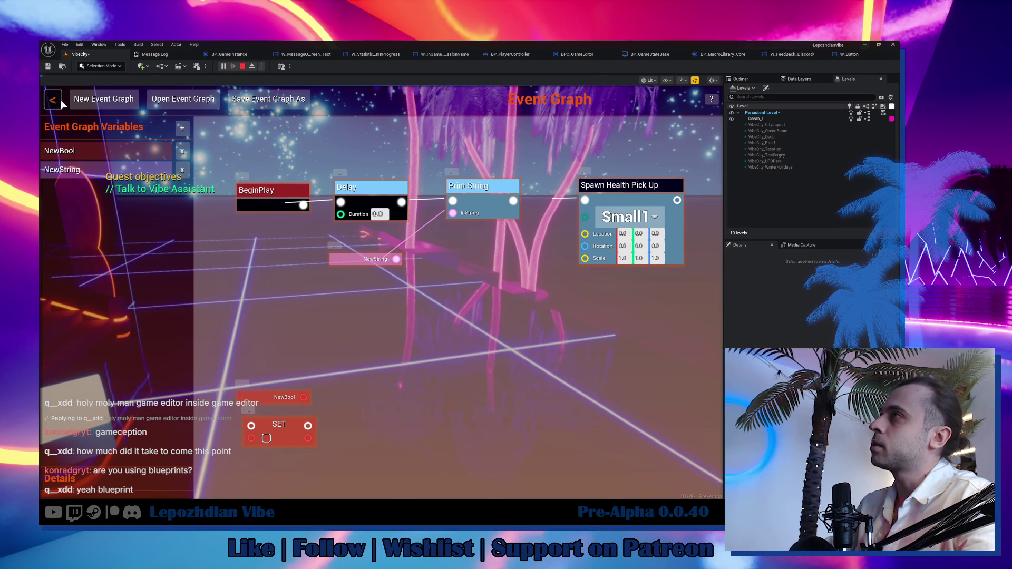
click(54, 101)
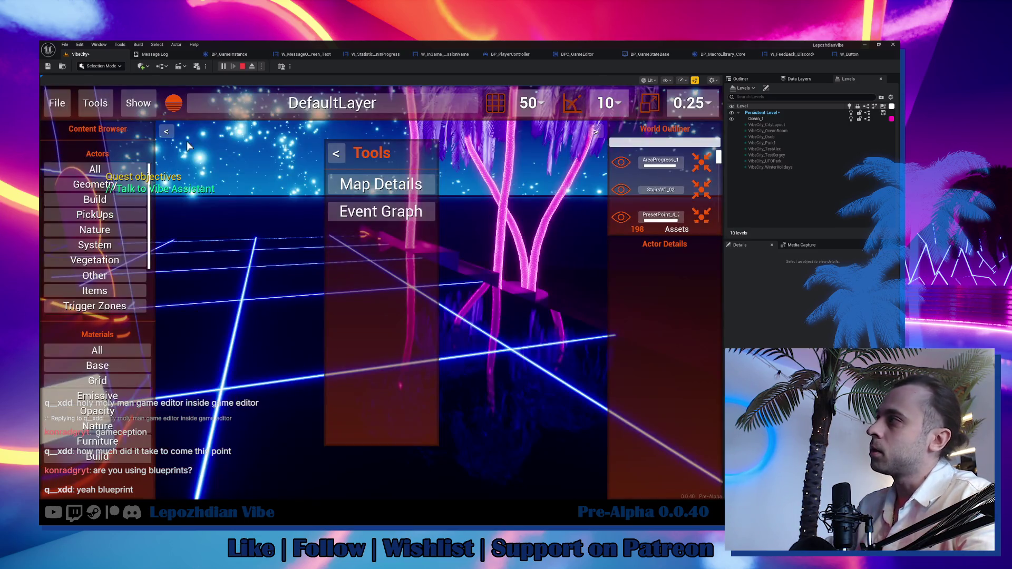
Close the in-game tools panel and exit the in-game editor from its file options.
click(332, 161)
click(57, 102)
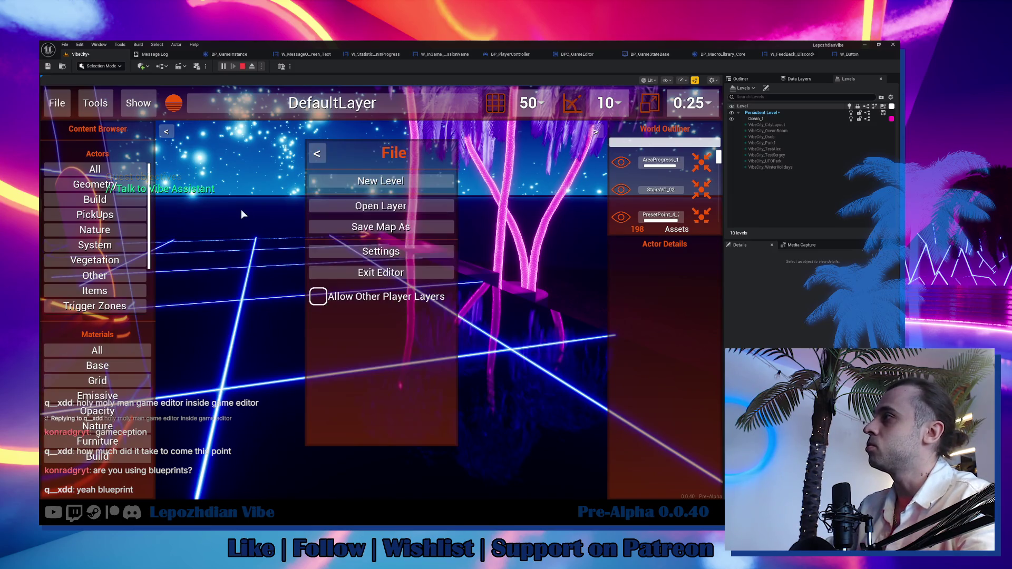
click(372, 273)
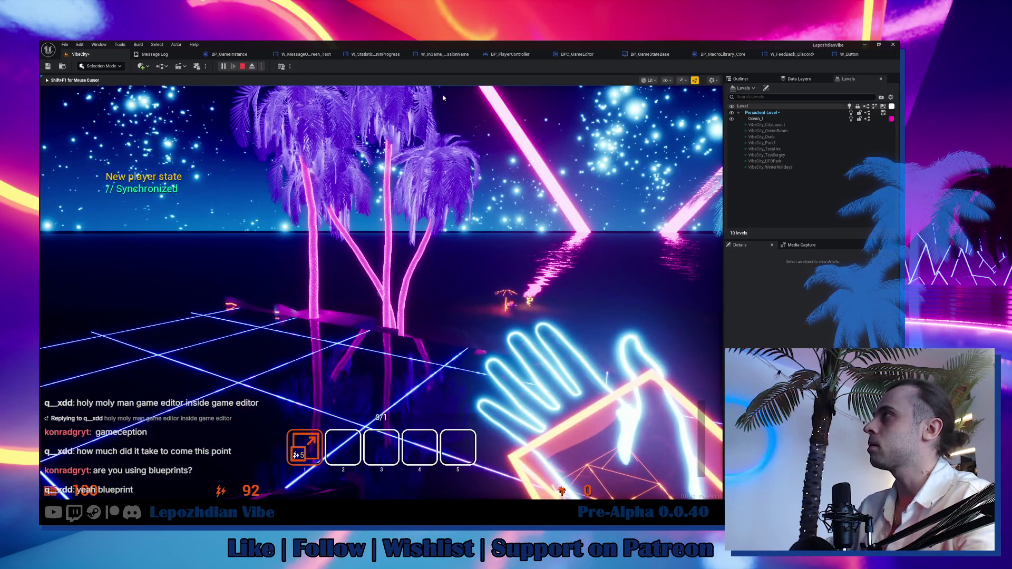
Stop the session and start a new play session with Number of Players set to 2.
key(Escape)
click(88, 55)
click(261, 66)
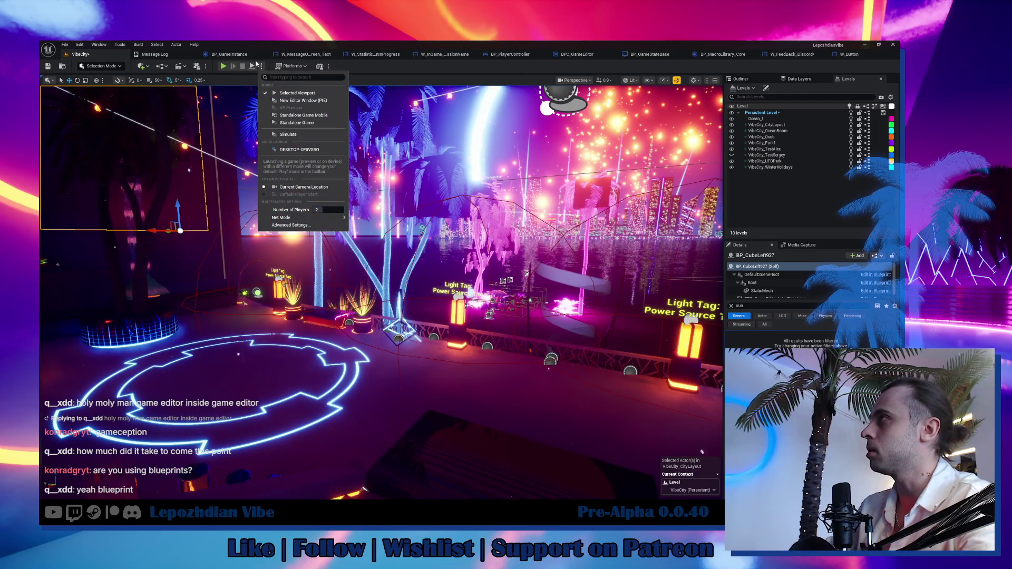
click(223, 68)
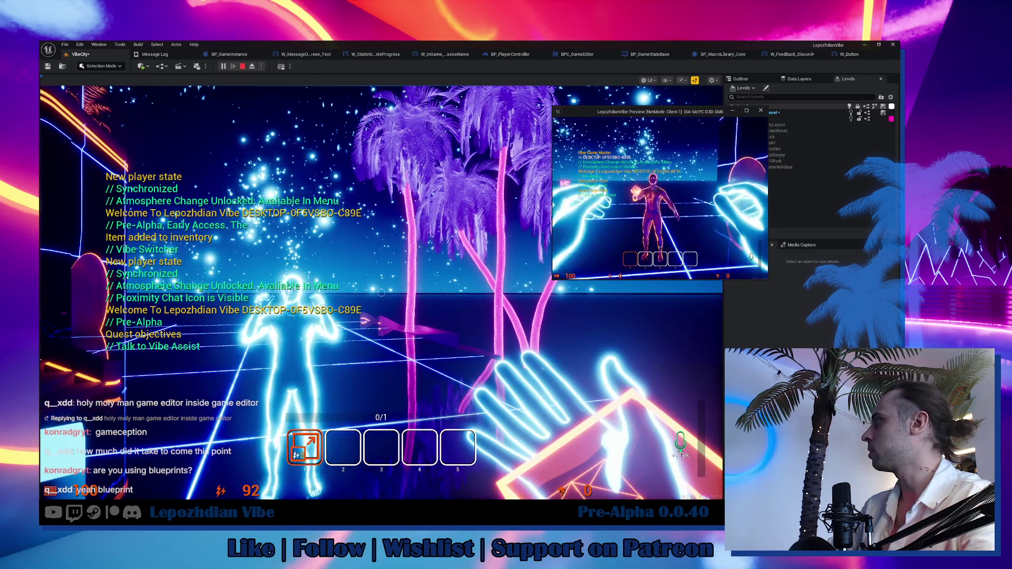
In the client's in-game editor, change LeavesColor from green to blue, then stop play.
key(Tab)
click(670, 236)
click(763, 209)
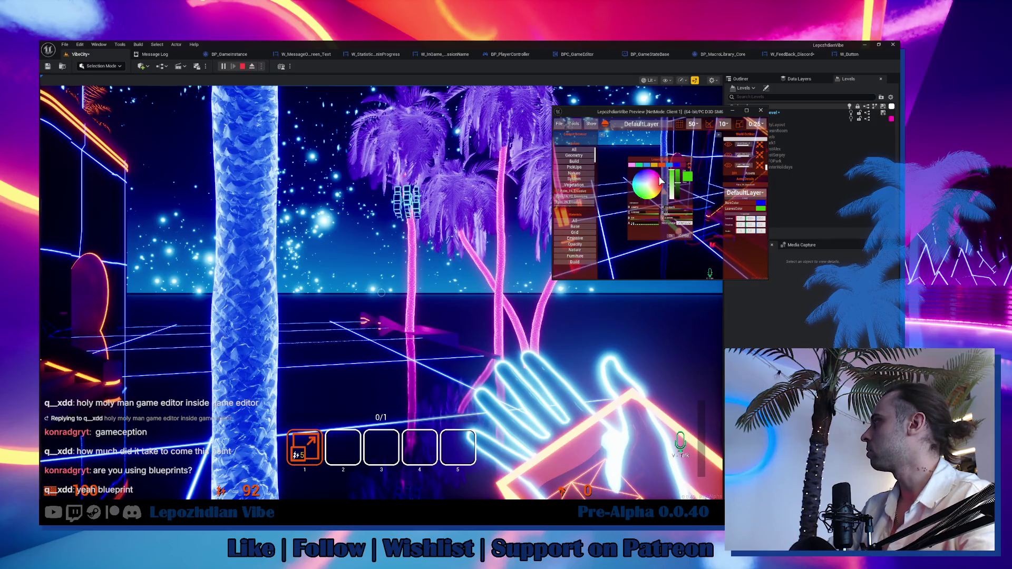
click(646, 163)
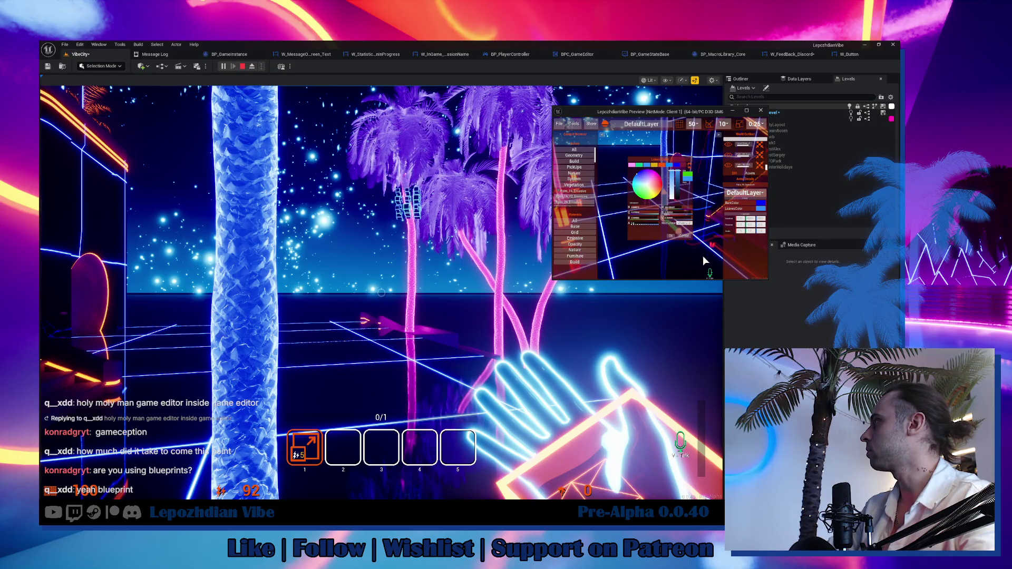
click(671, 236)
click(381, 292)
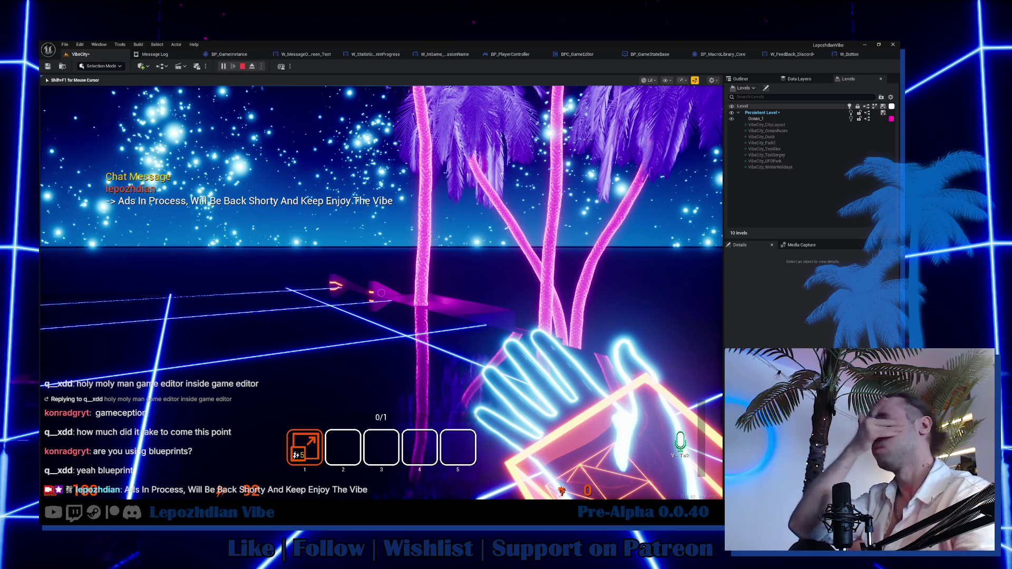
key(Escape)
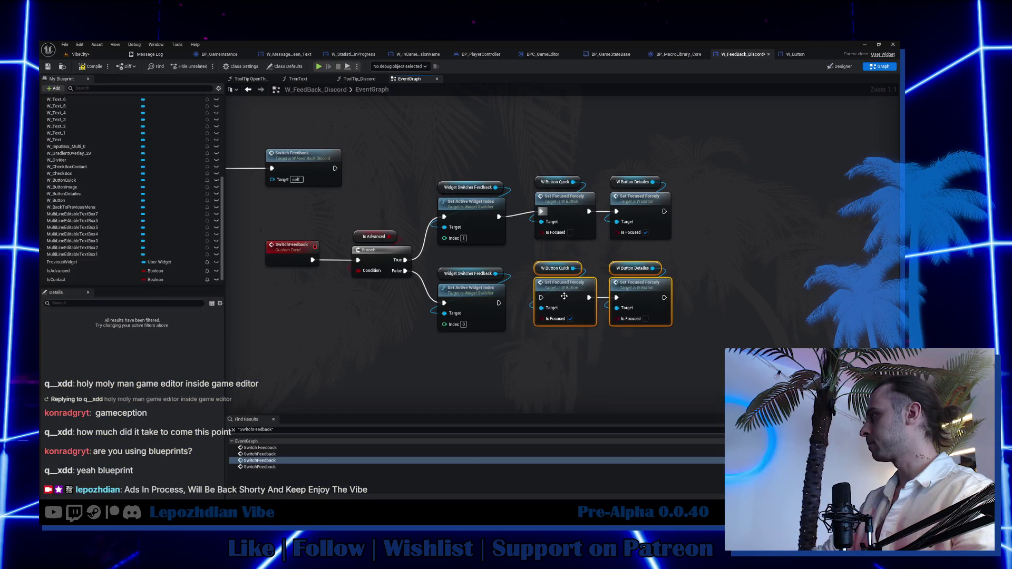
Wire the lower Set Active Widget Index into Set Focused Forcely and reposition the focus nodes.
drag(499, 303, 564, 287)
drag(680, 247, 530, 174)
drag(570, 205, 571, 208)
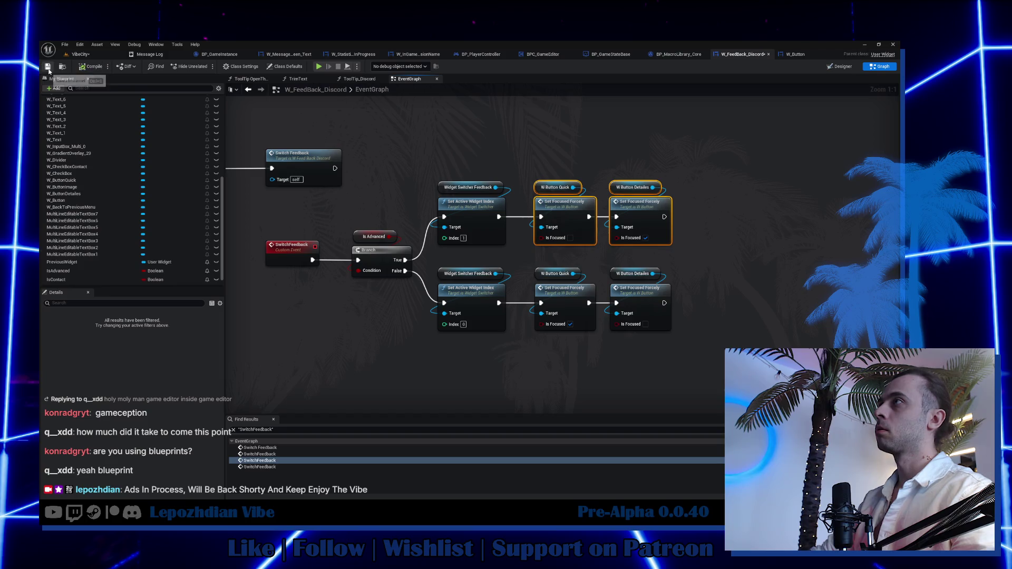
Save all changed assets and the map with File > Save All.
click(79, 54)
click(65, 46)
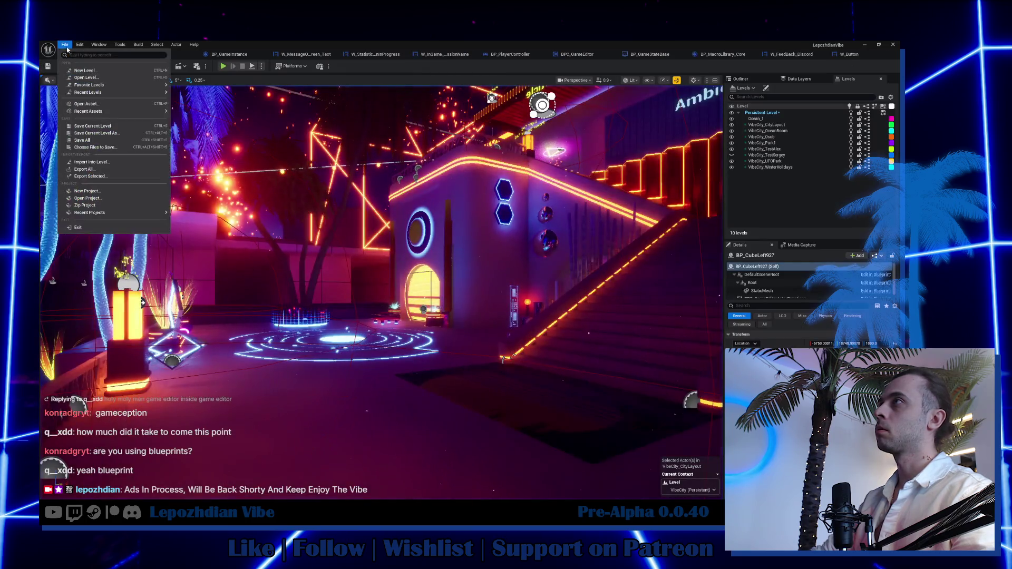
click(93, 126)
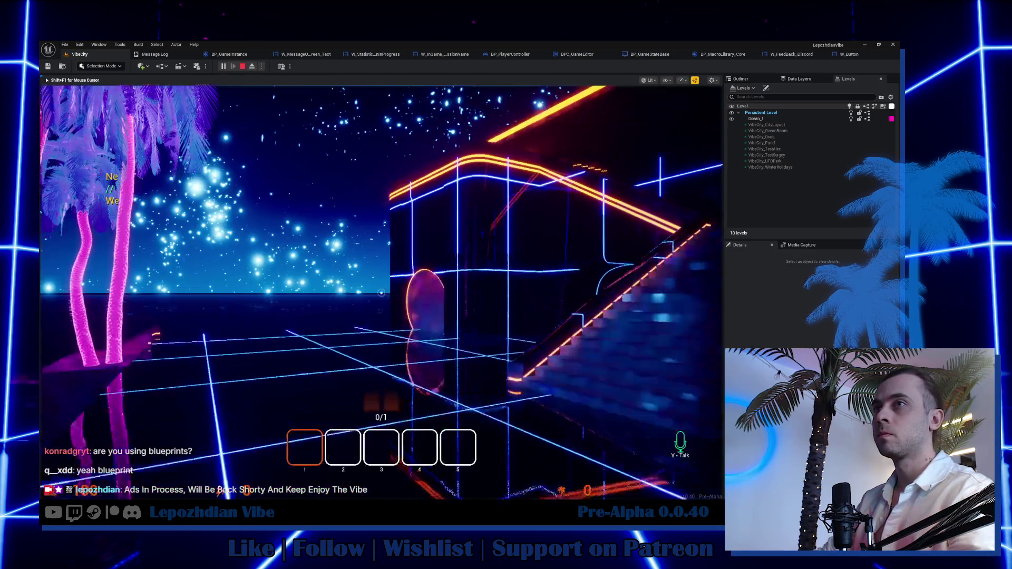
key(Tab)
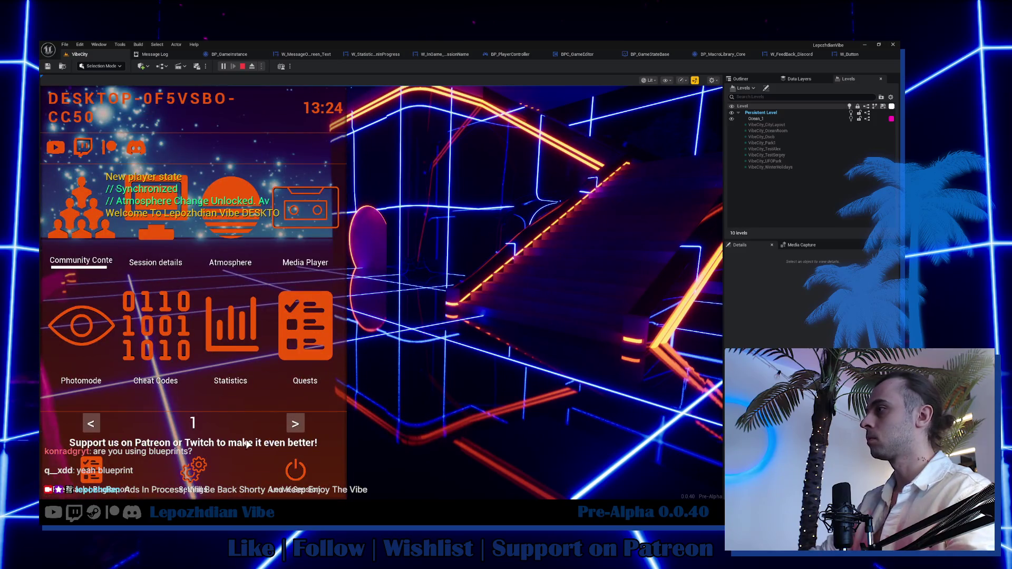
click(91, 469)
key(Escape)
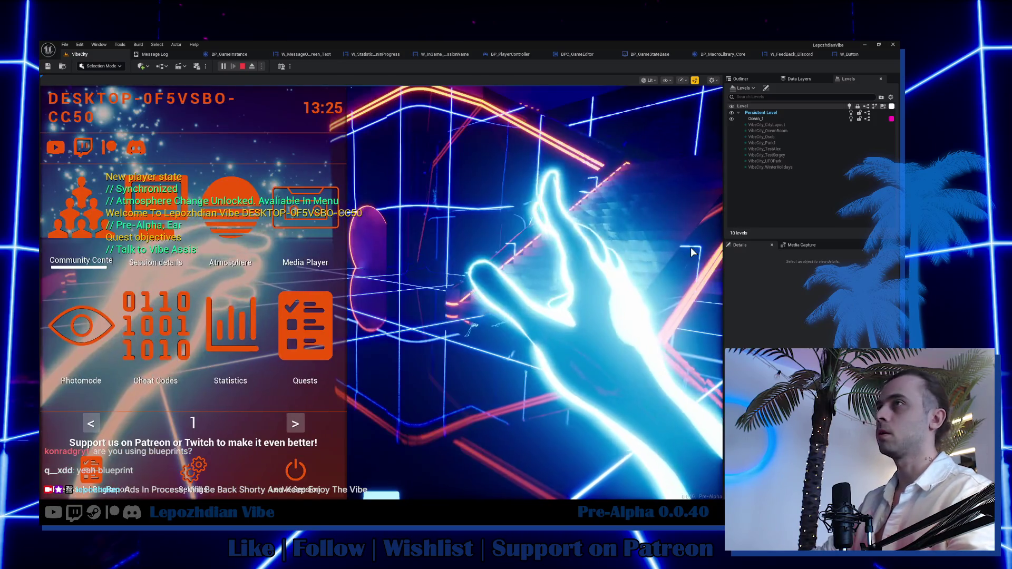
key(Tab)
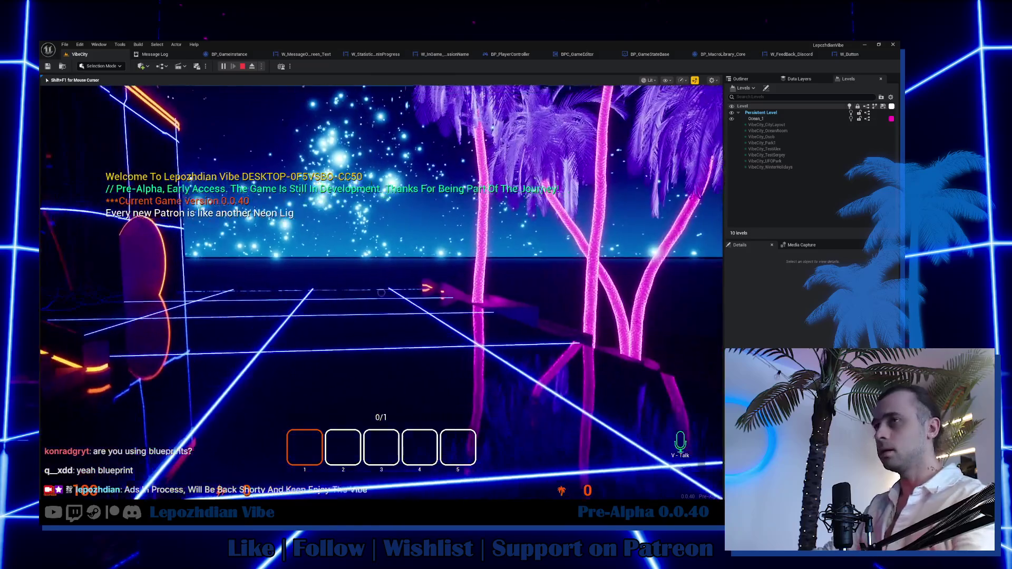
key(Tab)
click(91, 469)
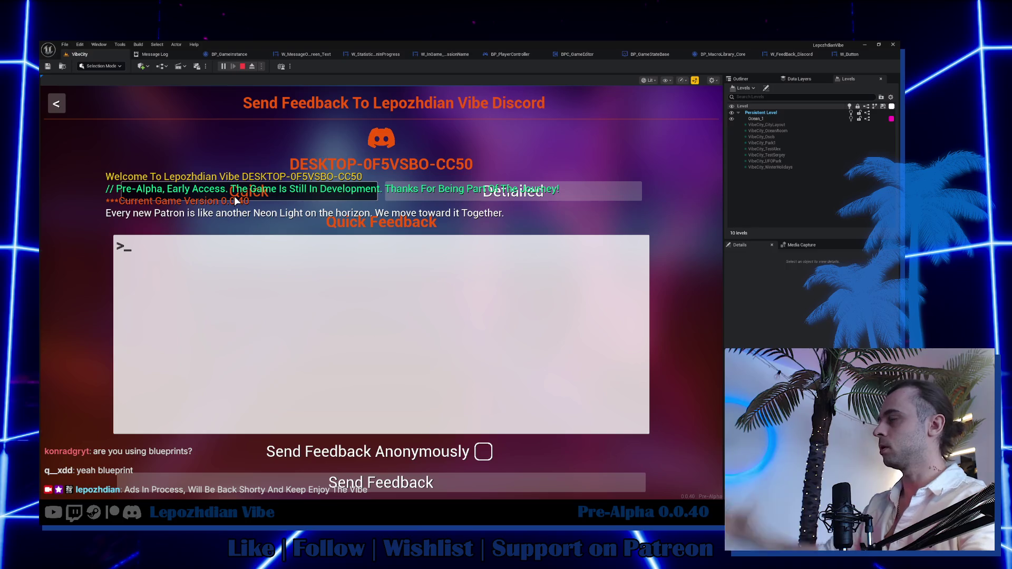
click(536, 191)
click(347, 198)
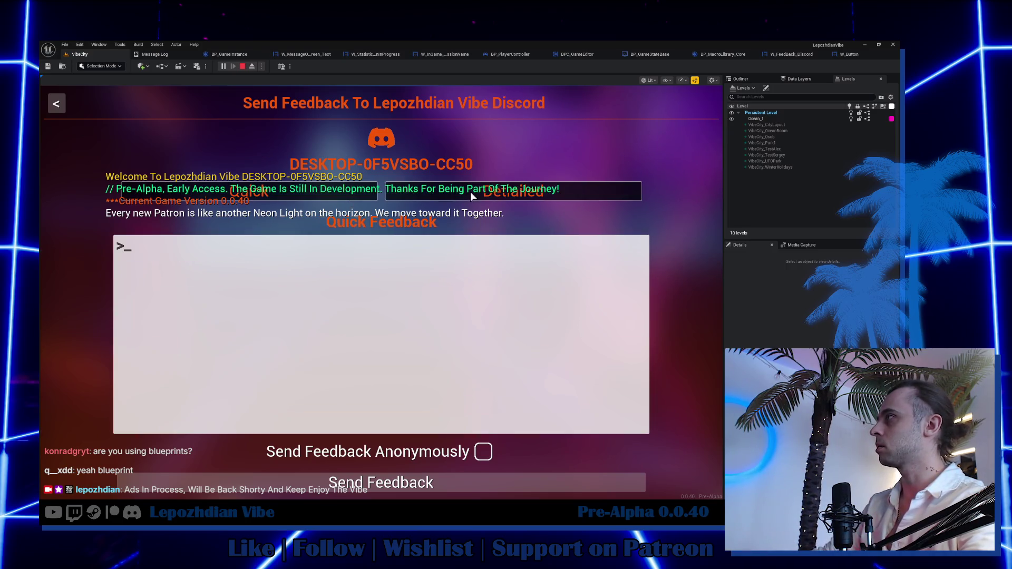
click(470, 191)
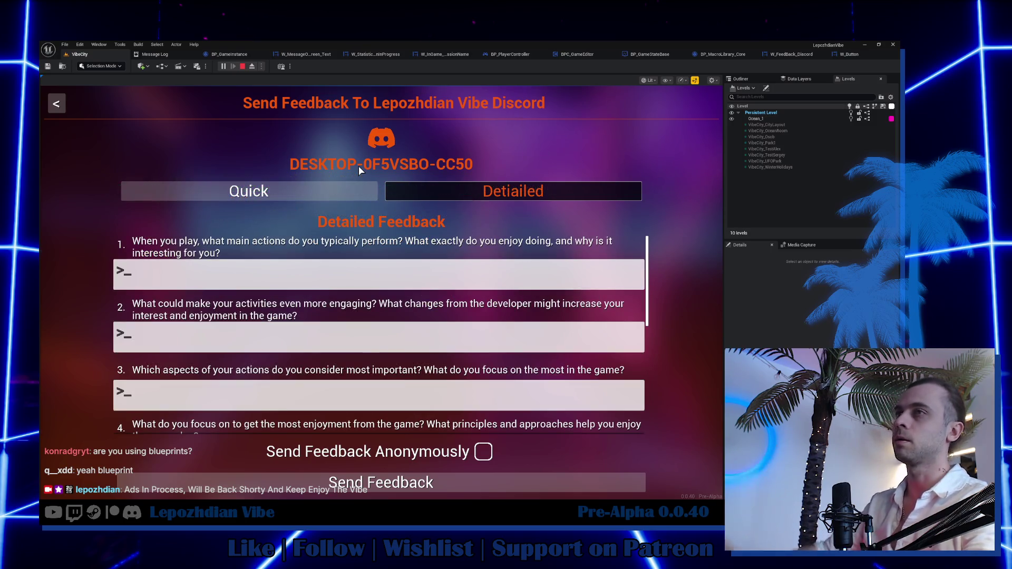
key(Escape)
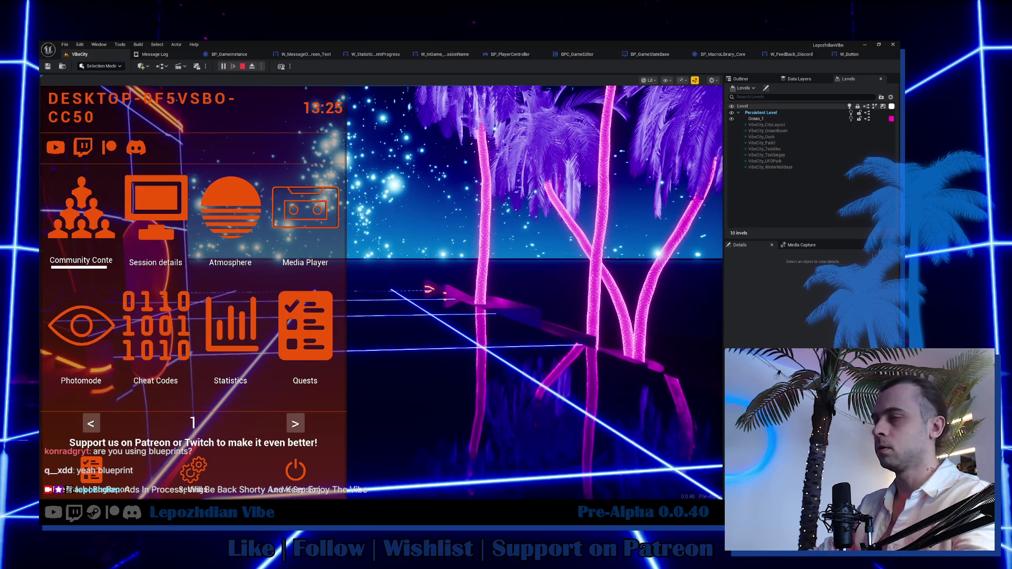
click(117, 475)
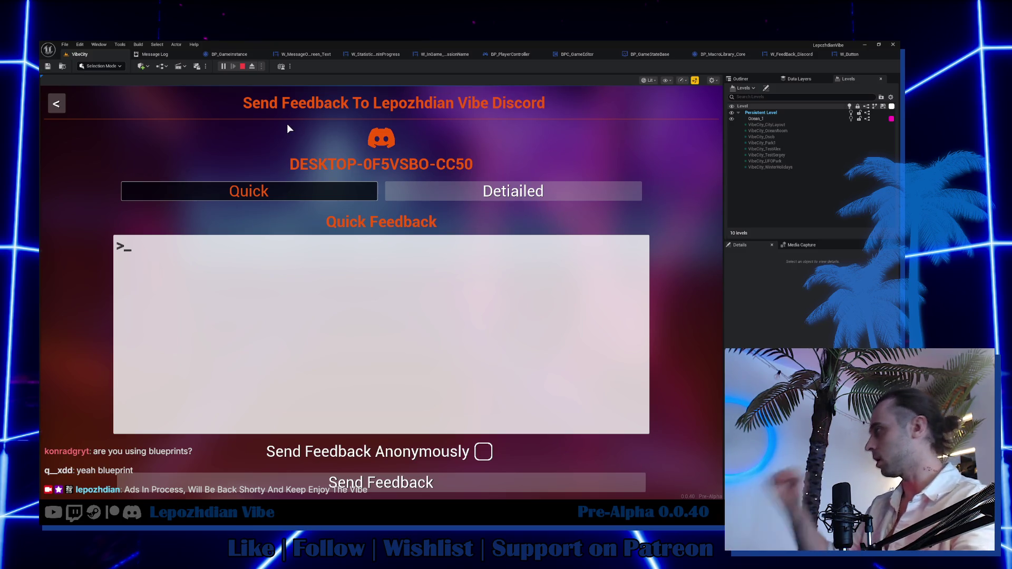
key(Escape)
key(Escape)
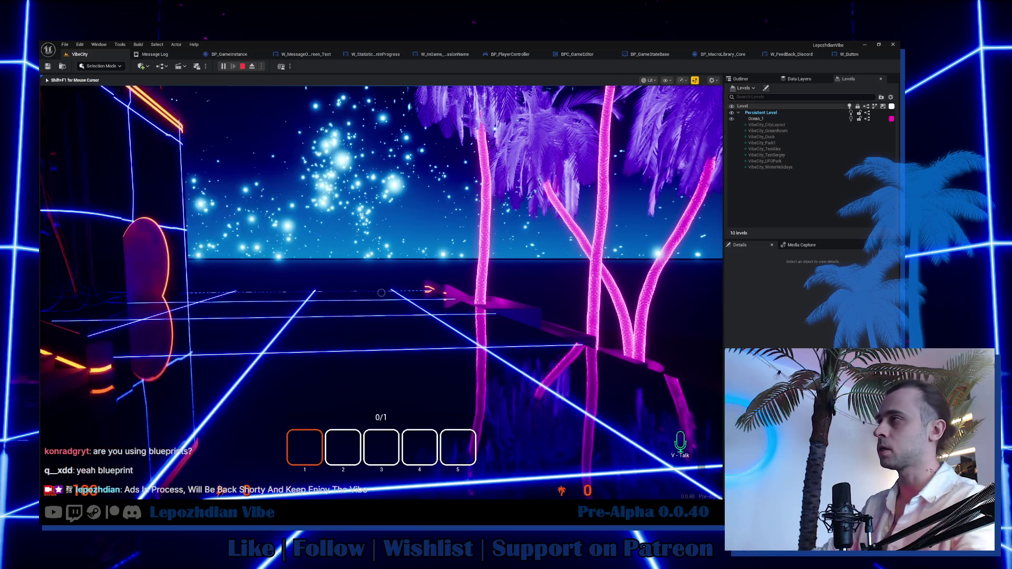
key(w)
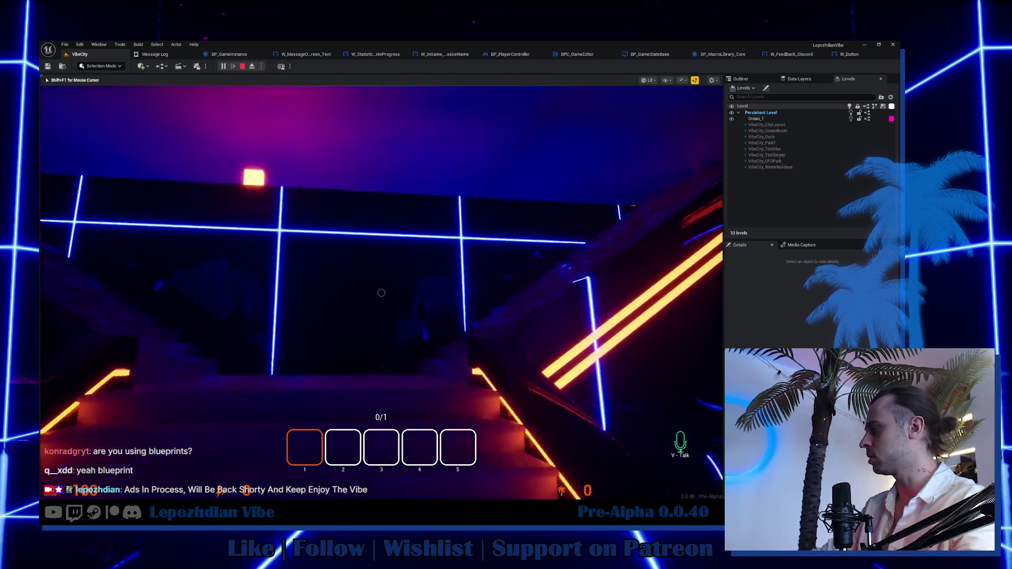
mouse_move(381, 292)
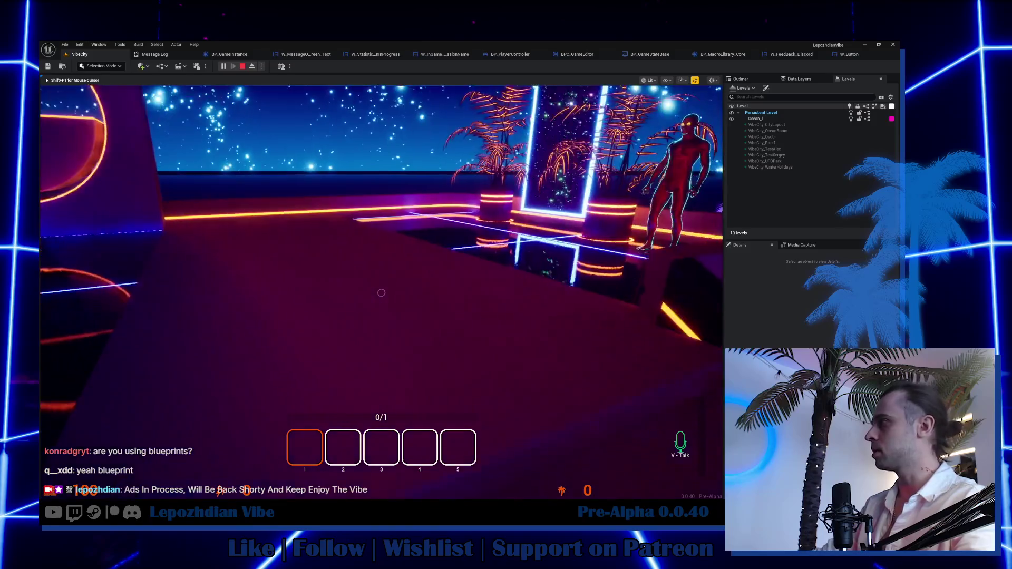
key(w)
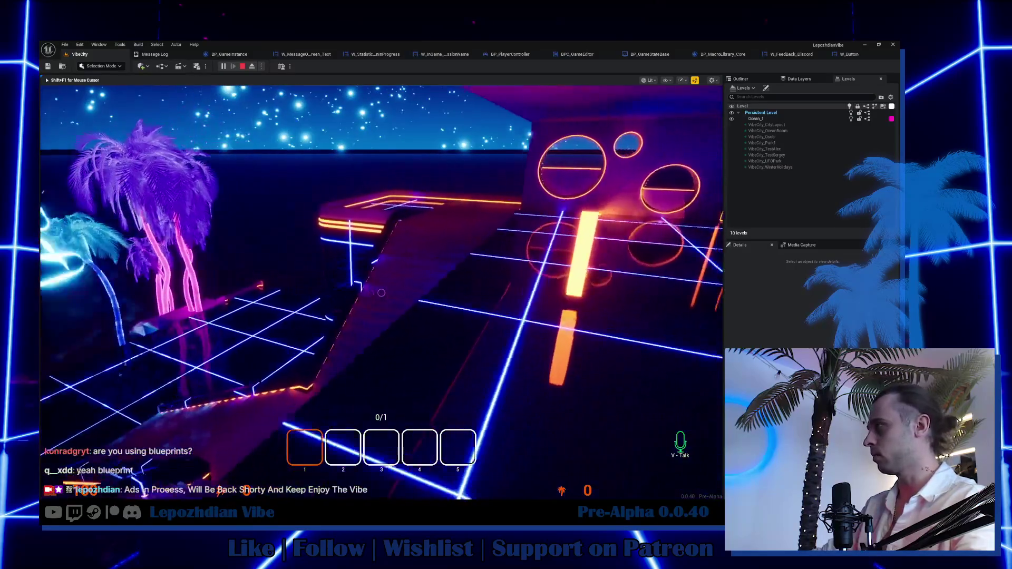
key(w)
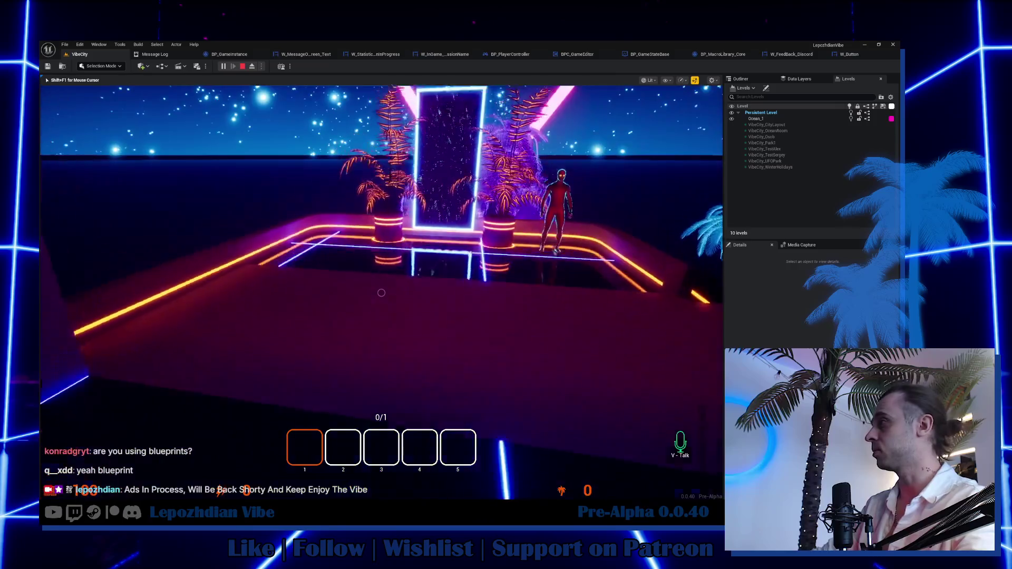
key(w)
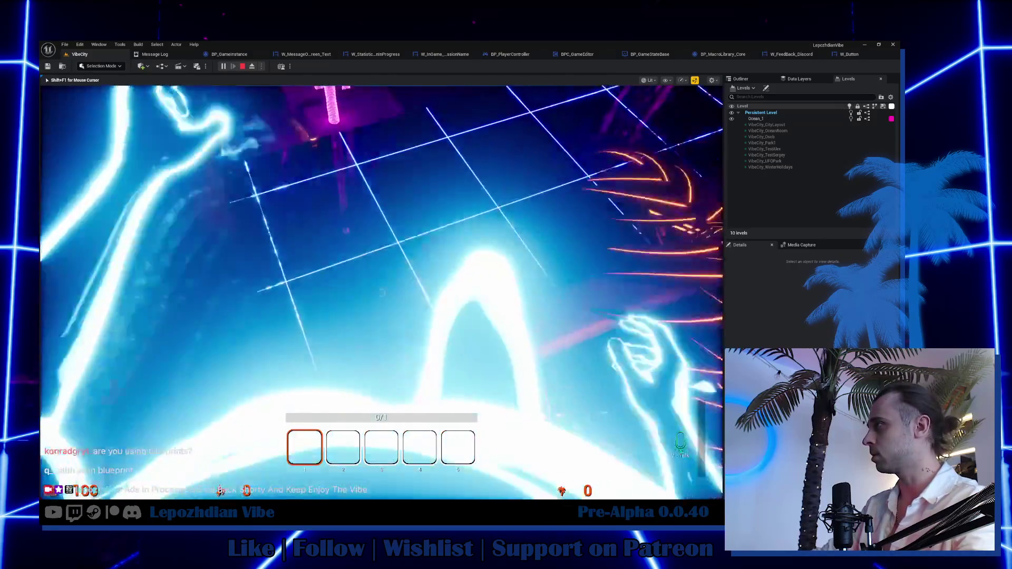
key(w)
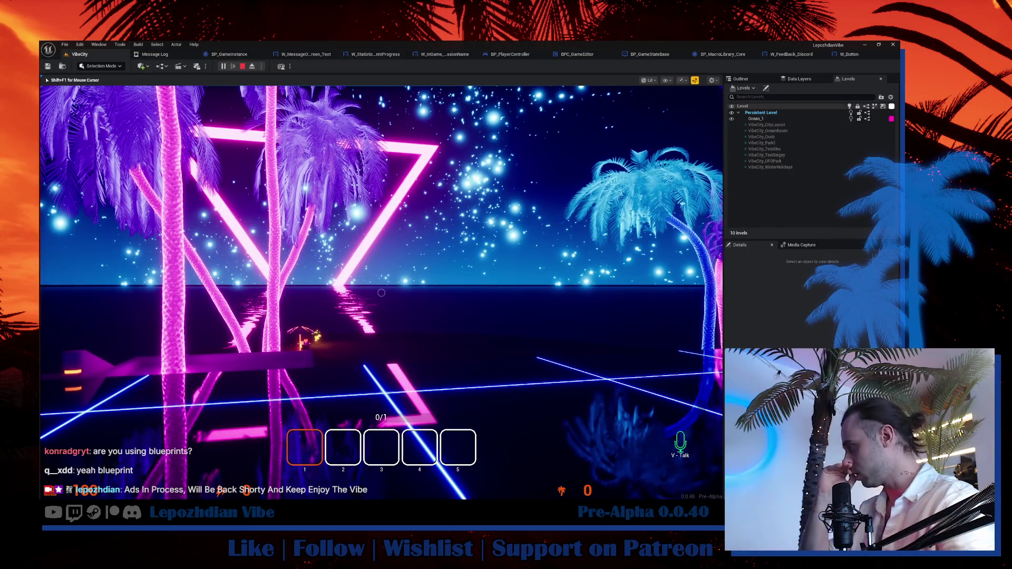
key(w)
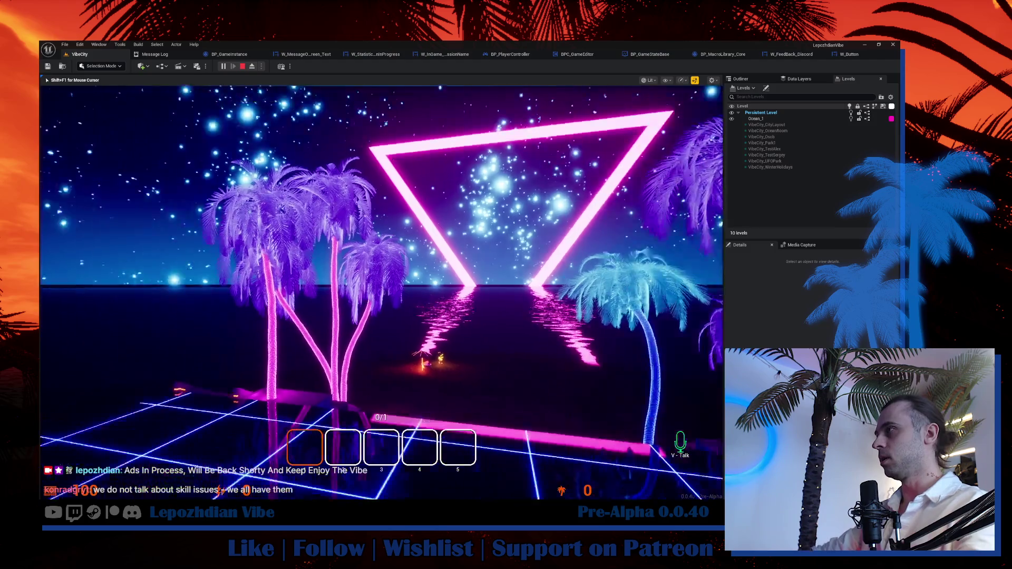
Walk the player toward the neon building, then stop Play In Editor to bring up the PIE error log.
mouse_move(381, 293)
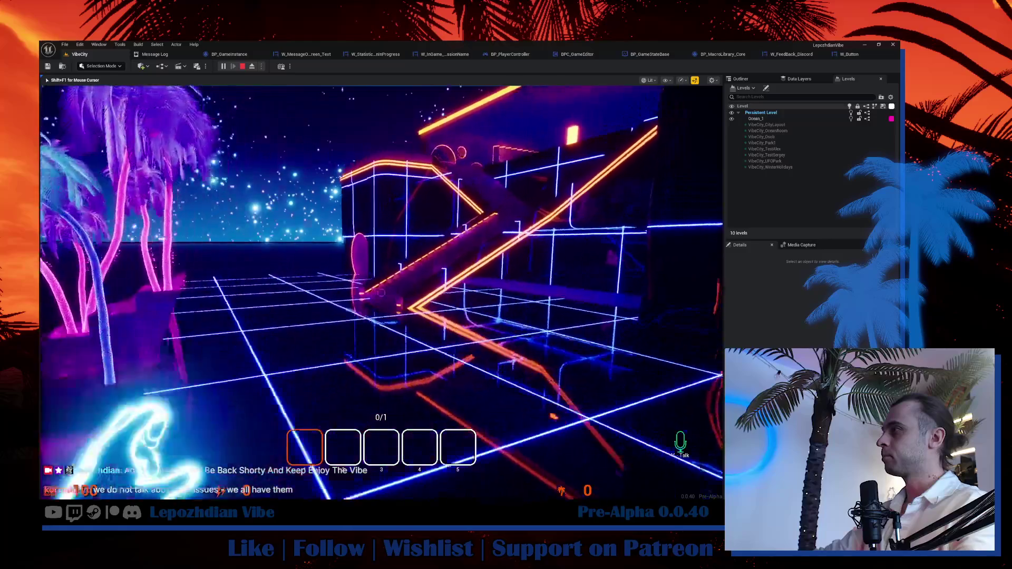
key(w)
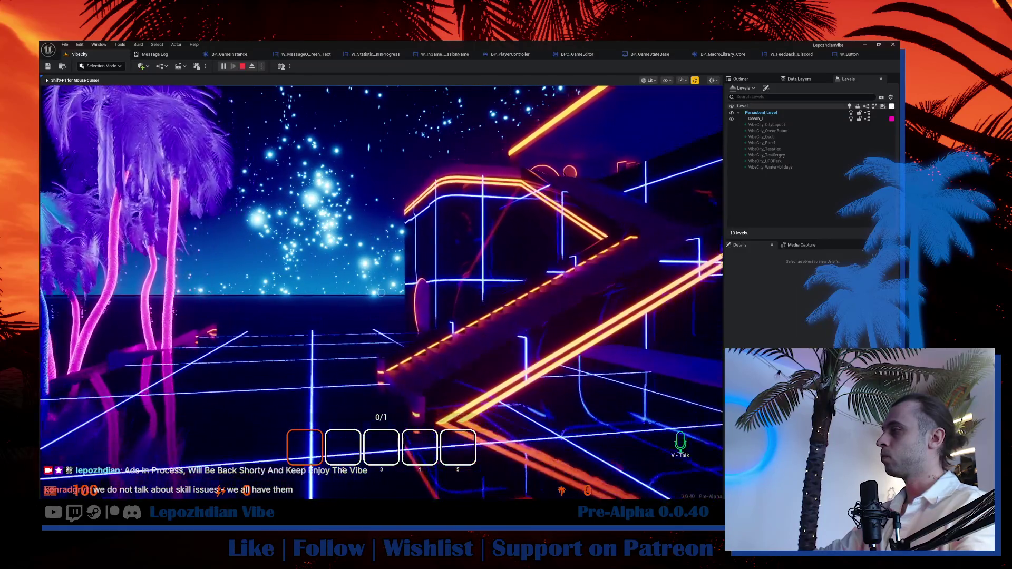
key(w)
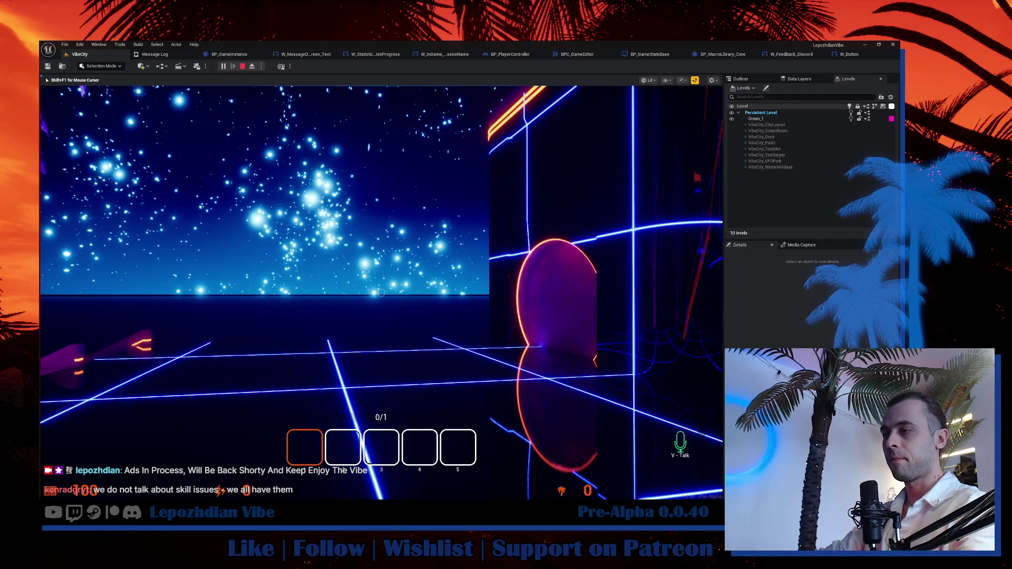
key(Escape)
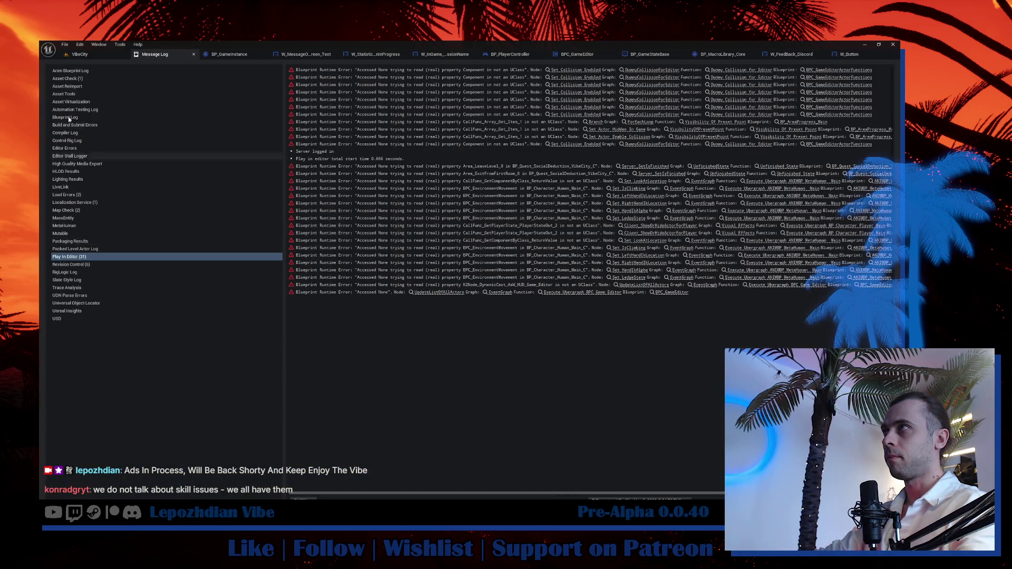
Return to the VibeCity level and swing the view toward the neon arc and skyline.
click(74, 55)
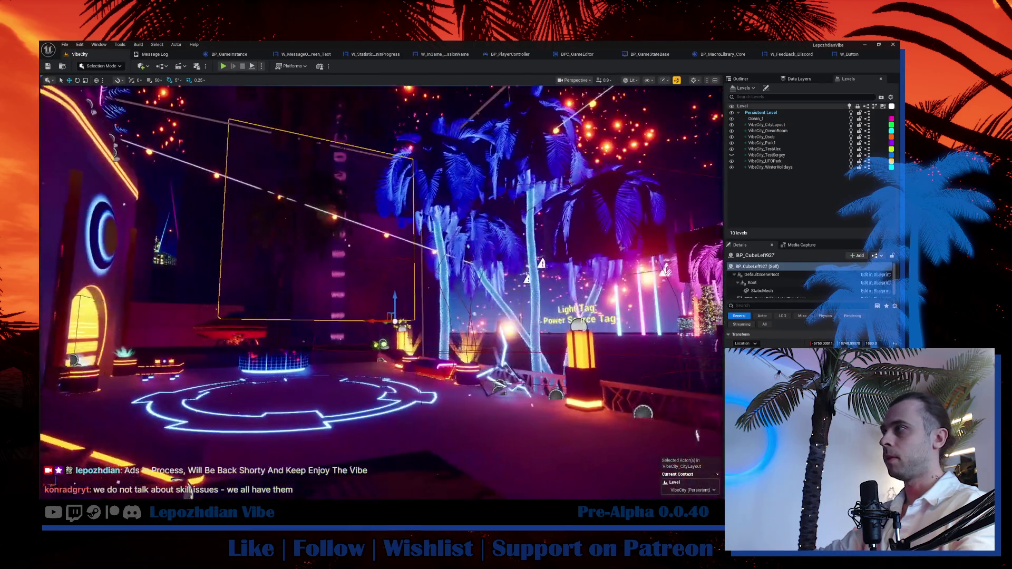
drag(327, 341, 327, 341)
scroll(327, 341, up, 3)
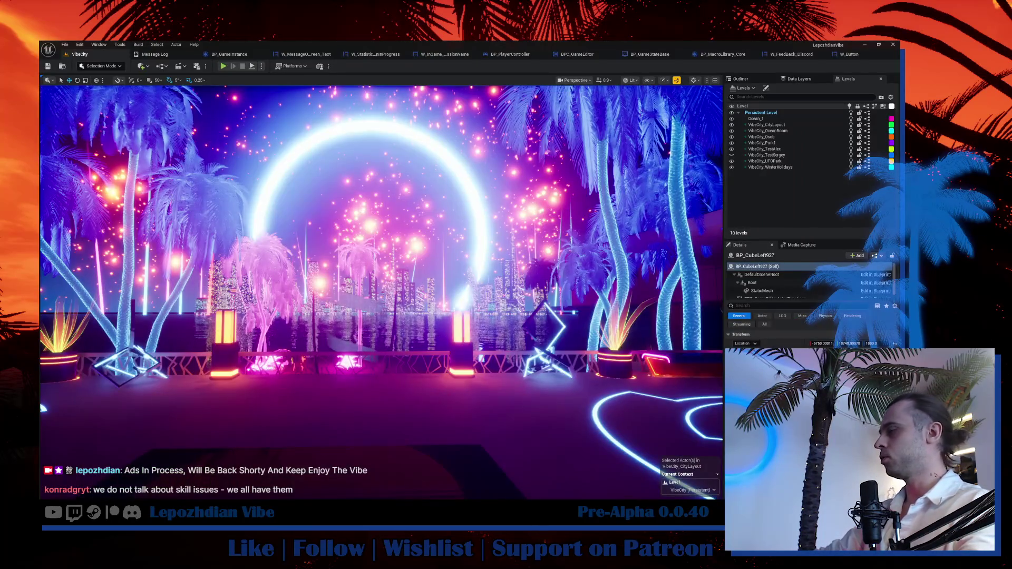
In W_FeedBack_Discord, move the Discord message nodes and both Send Message to Discord Chat nodes beside the Branch.
click(788, 54)
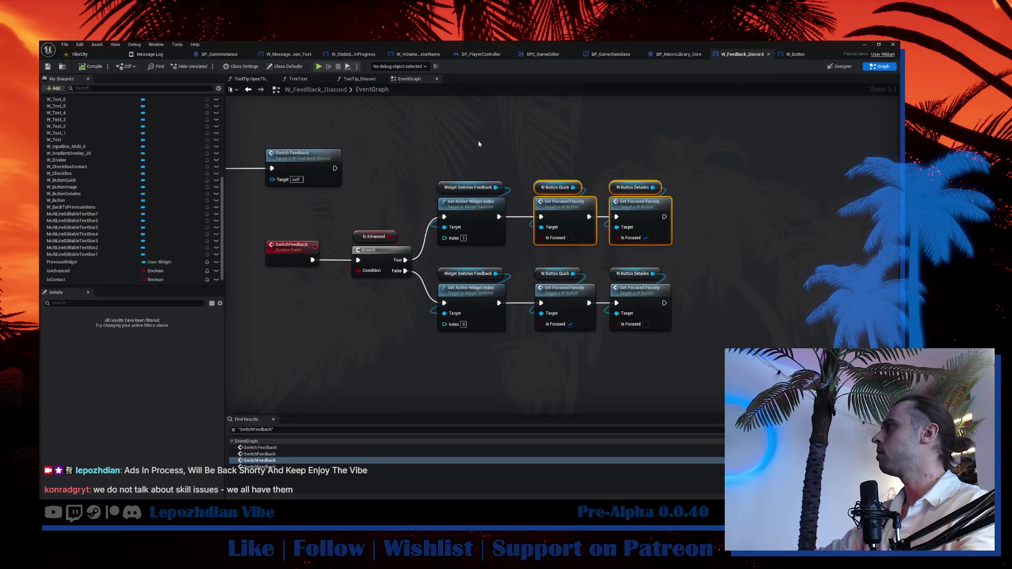
scroll(478, 141, down, 5)
scroll(432, 292, up, 3)
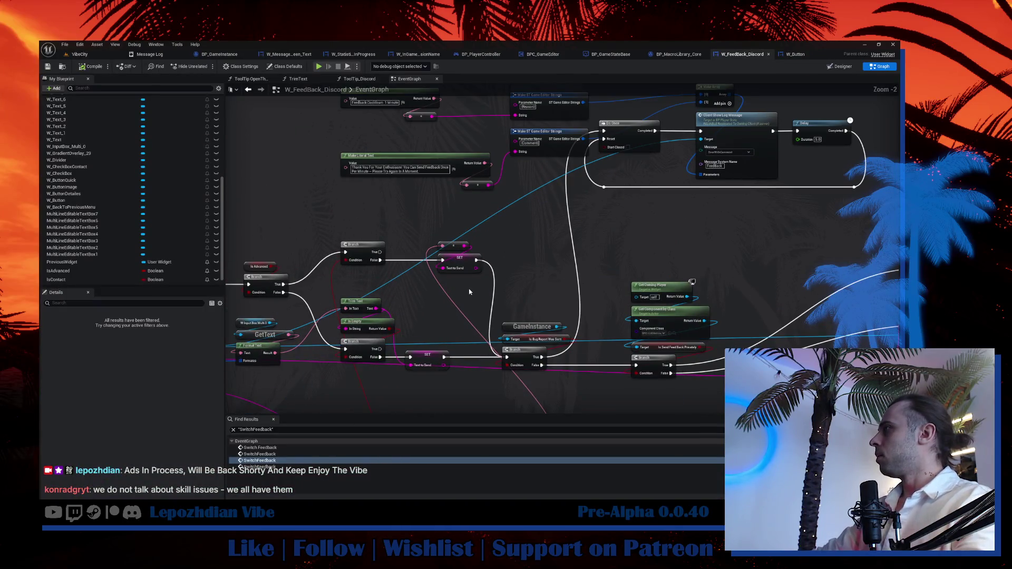
mouse_move(546, 251)
mouse_down()
mouse_move(413, 270)
mouse_move(281, 233)
mouse_up()
scroll(531, 219, up, 2)
mouse_move(532, 219)
mouse_down()
mouse_move(570, 276)
mouse_move(365, 312)
mouse_up()
mouse_move(753, 203)
mouse_down()
mouse_move(517, 279)
mouse_move(559, 271)
mouse_up()
mouse_move(740, 132)
mouse_down()
mouse_move(591, 172)
mouse_move(558, 210)
mouse_move(401, 257)
mouse_up()
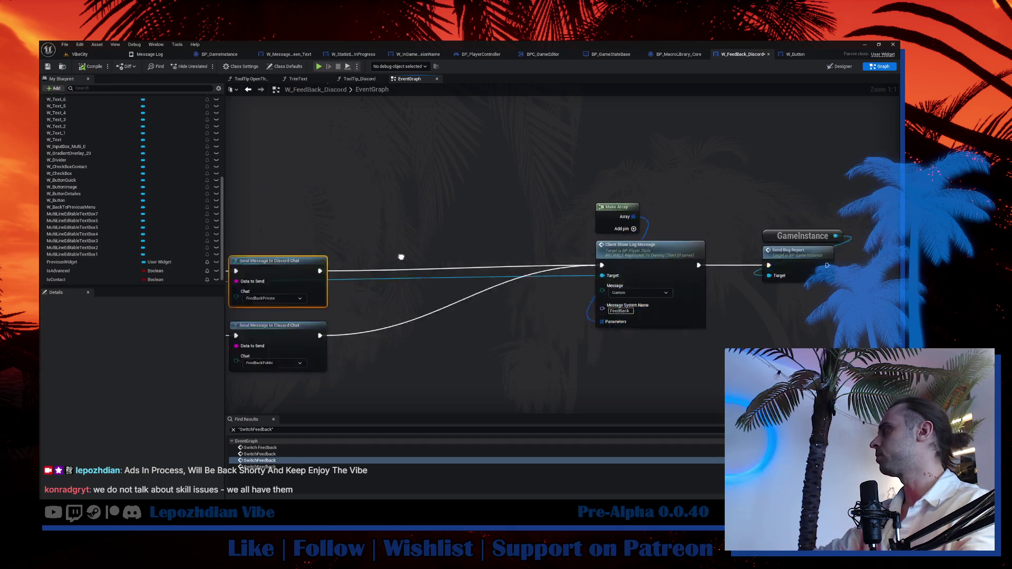
Pull the log message and bug report nodes in alongside them, then return to VibeCity.
scroll(400, 257, down, 1)
mouse_move(558, 210)
mouse_down()
mouse_move(529, 224)
mouse_move(320, 232)
mouse_up()
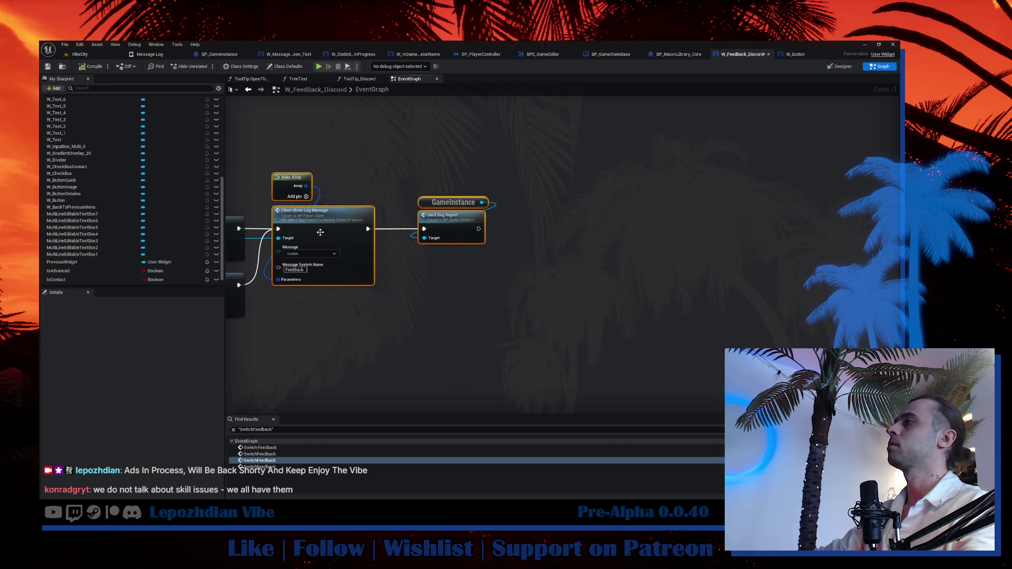
drag(421, 278, 514, 280)
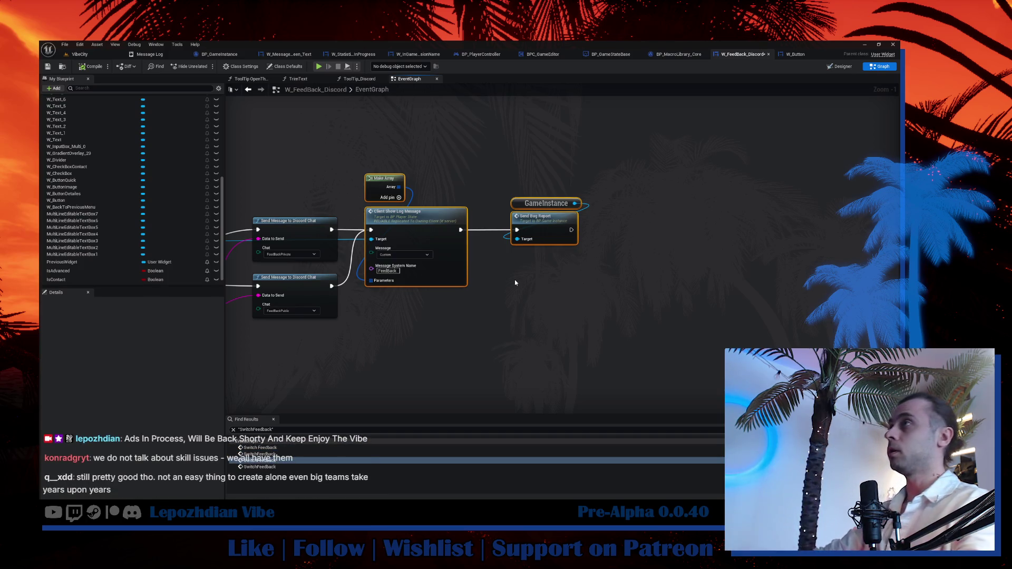
click(79, 54)
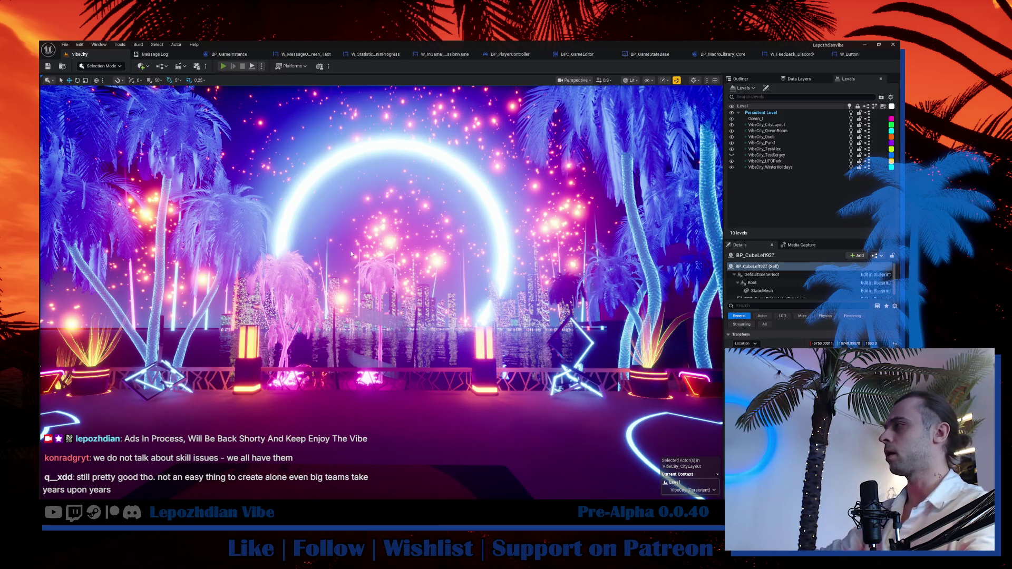
Start Play In Editor on the VibeCity level with Alt+P.
key(alt+p)
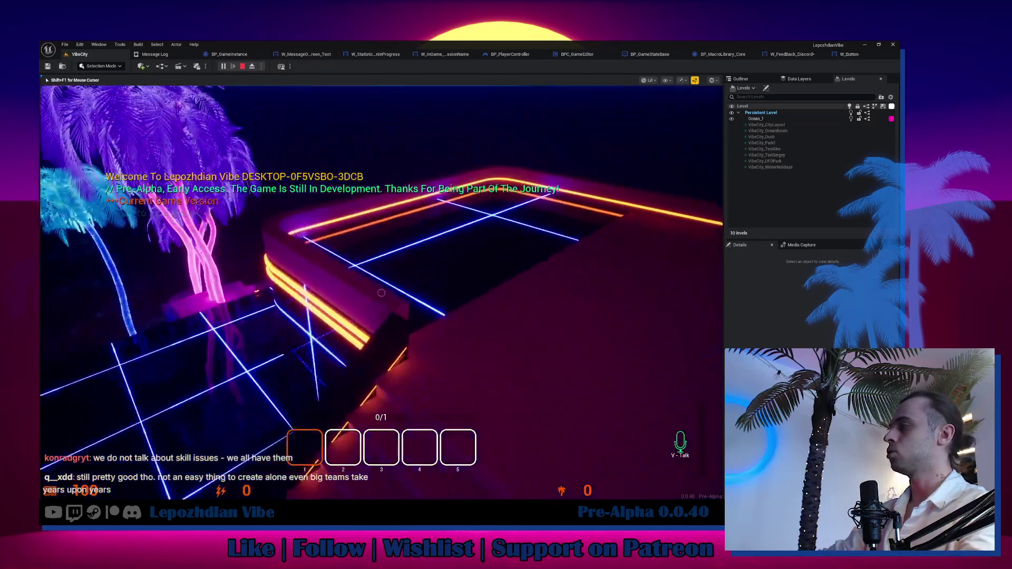
Add a DataCannon to the player's inventory from the Cheat Codes page's Add Item dropdown.
key(Escape)
click(153, 317)
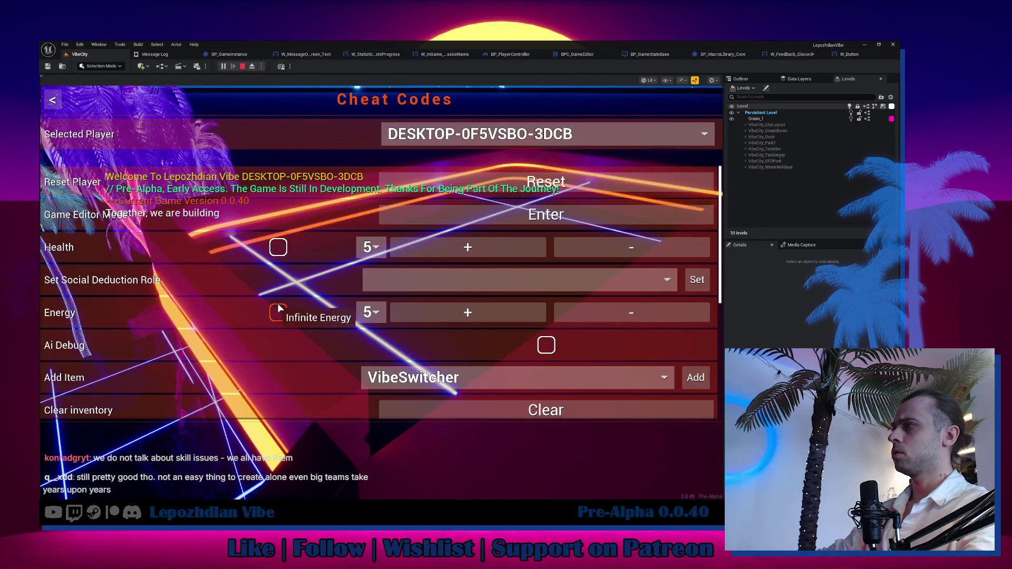
scroll(401, 337, down, 2)
click(432, 305)
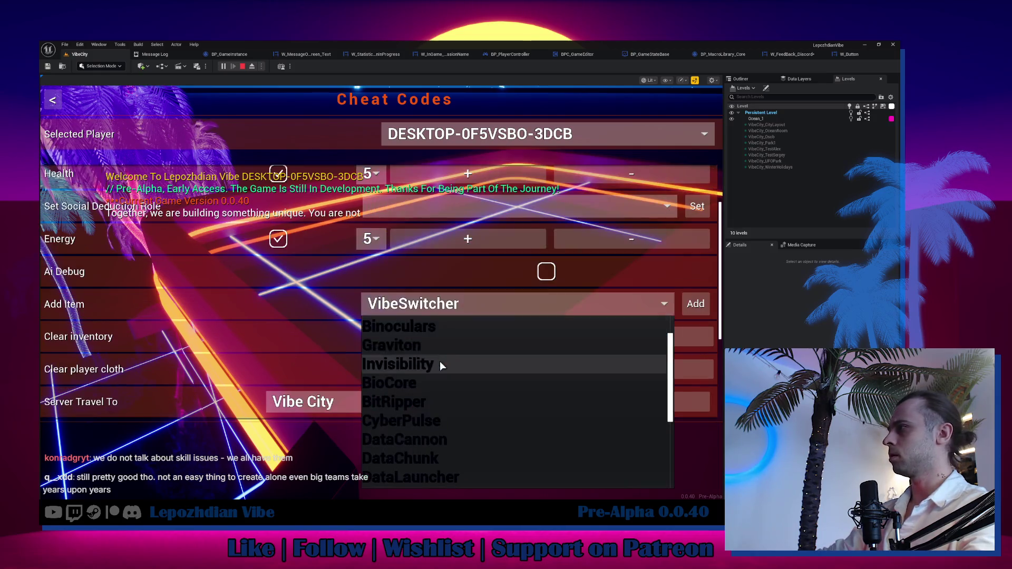
click(451, 417)
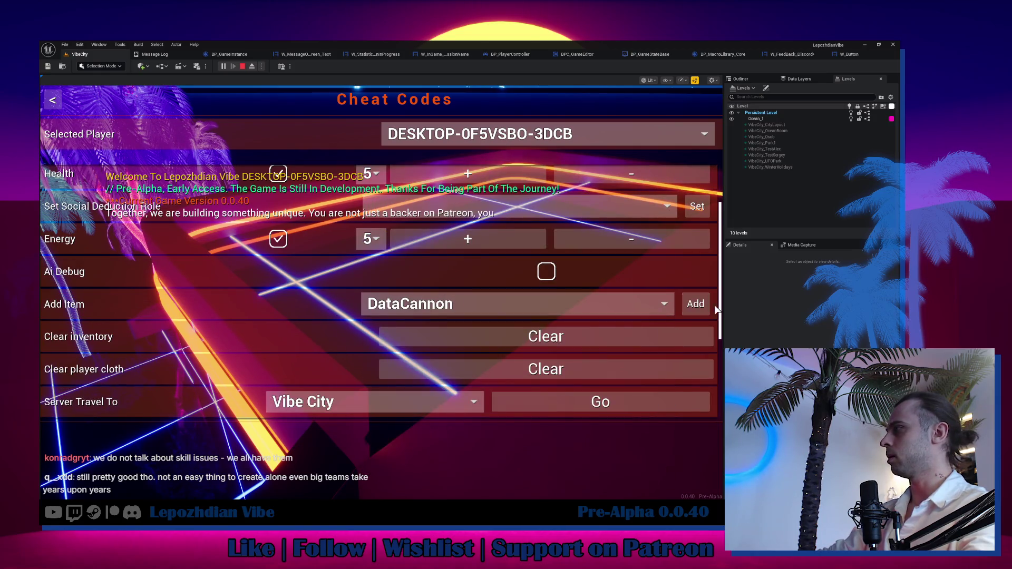
click(696, 305)
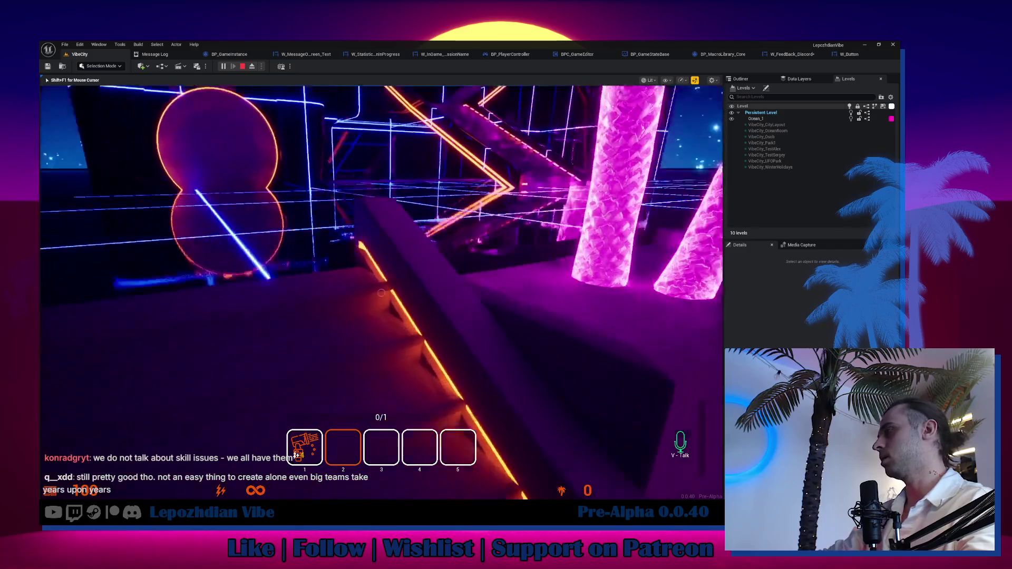
Switch to hotbar slot 2, stop the play session, and fly the editor camera forward.
key(2)
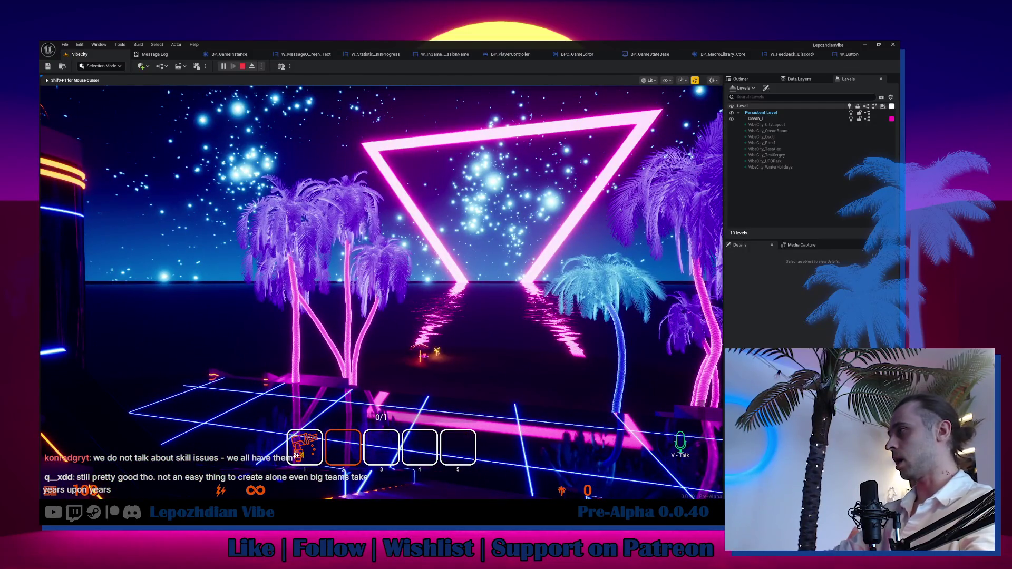
key(Escape)
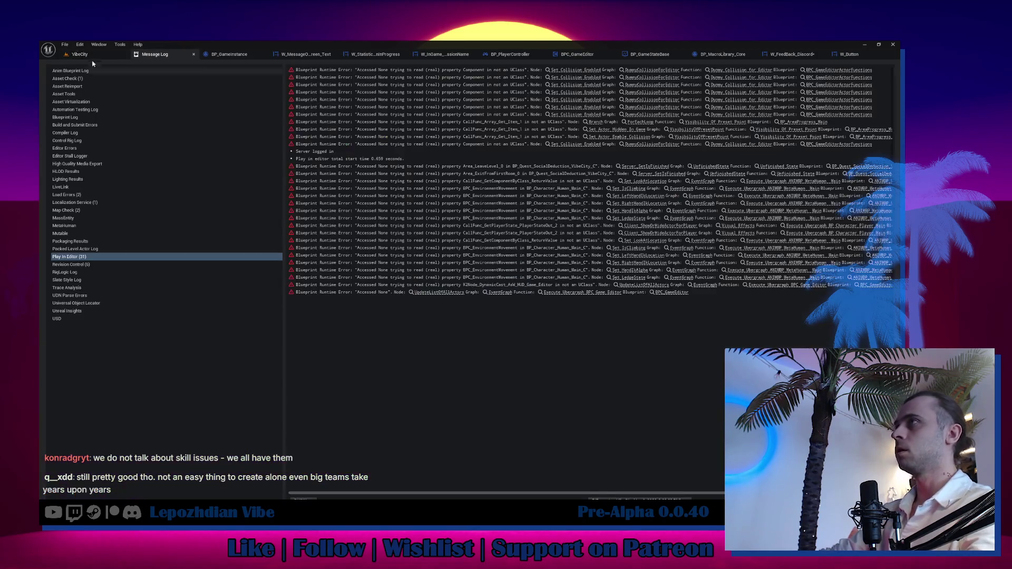
key(w)
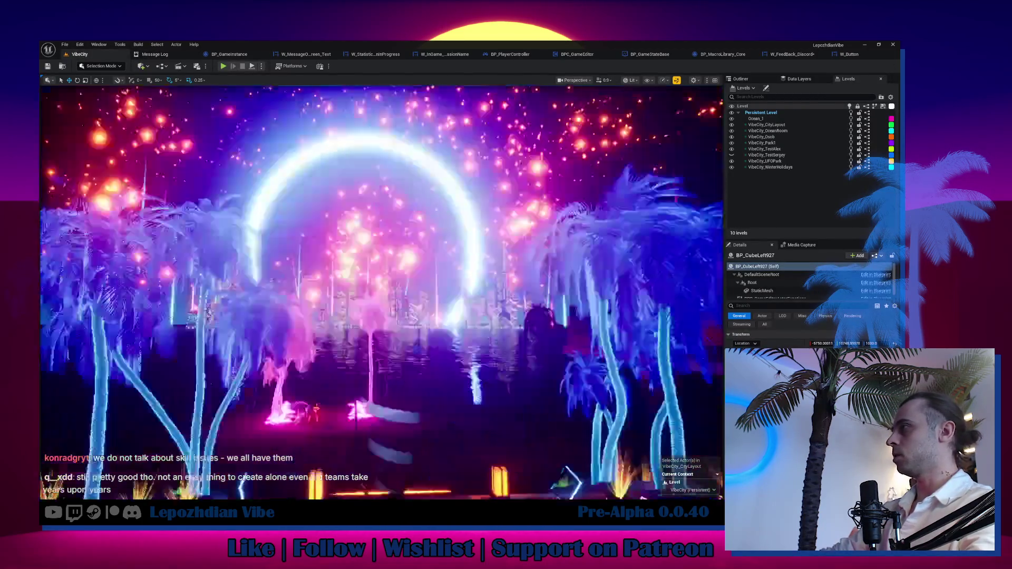
scroll(380, 293, down, 2)
key(w)
scroll(380, 292, down, 3)
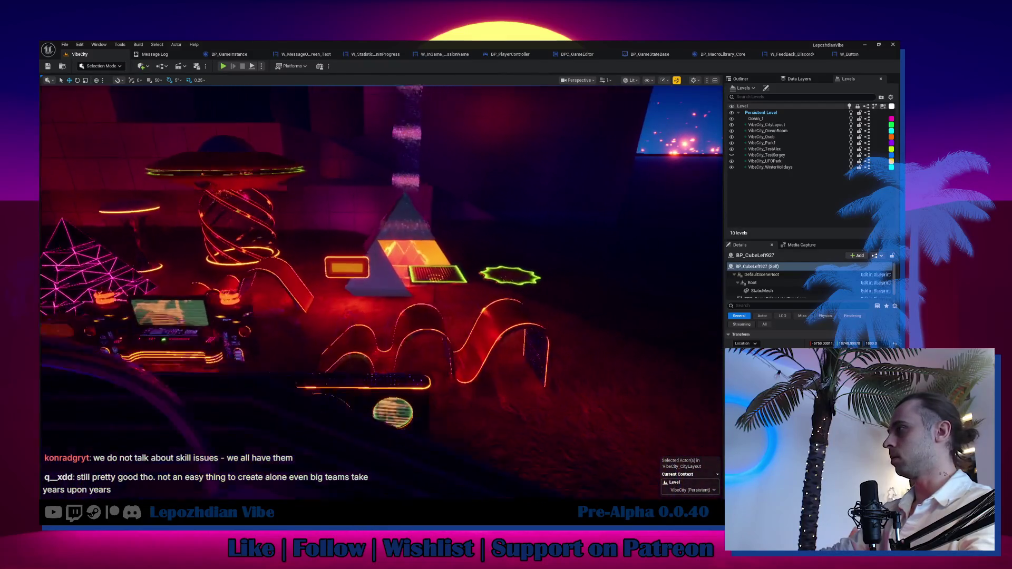
key(a)
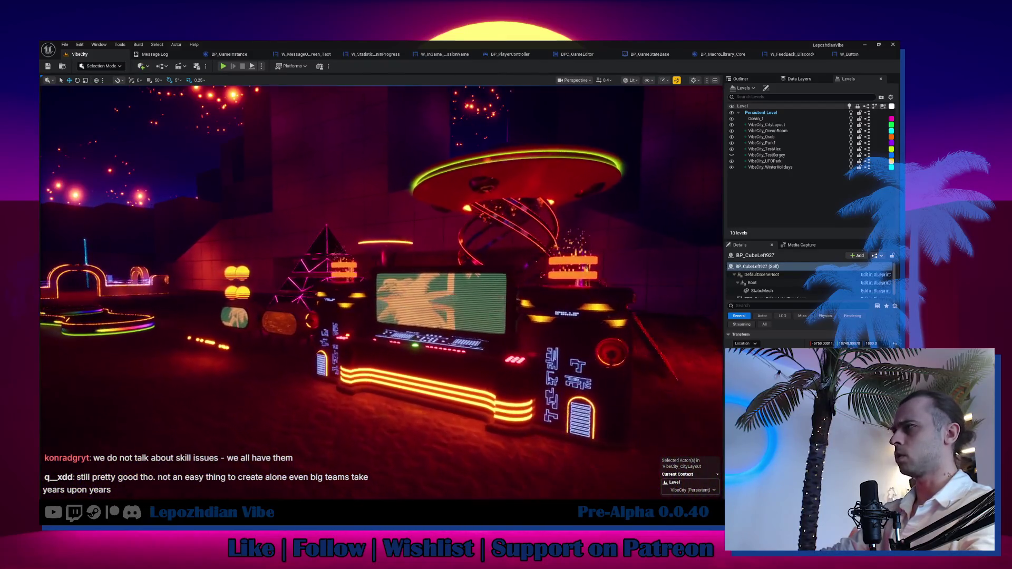
key(a)
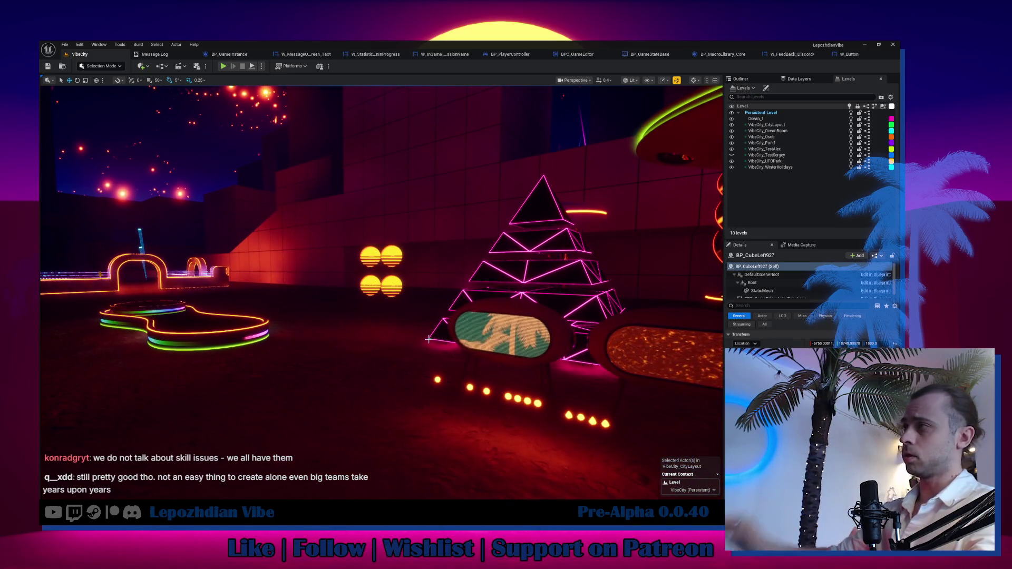
scroll(428, 339, up, 2)
key(a)
scroll(428, 341, down, 2)
key(w)
key(1)
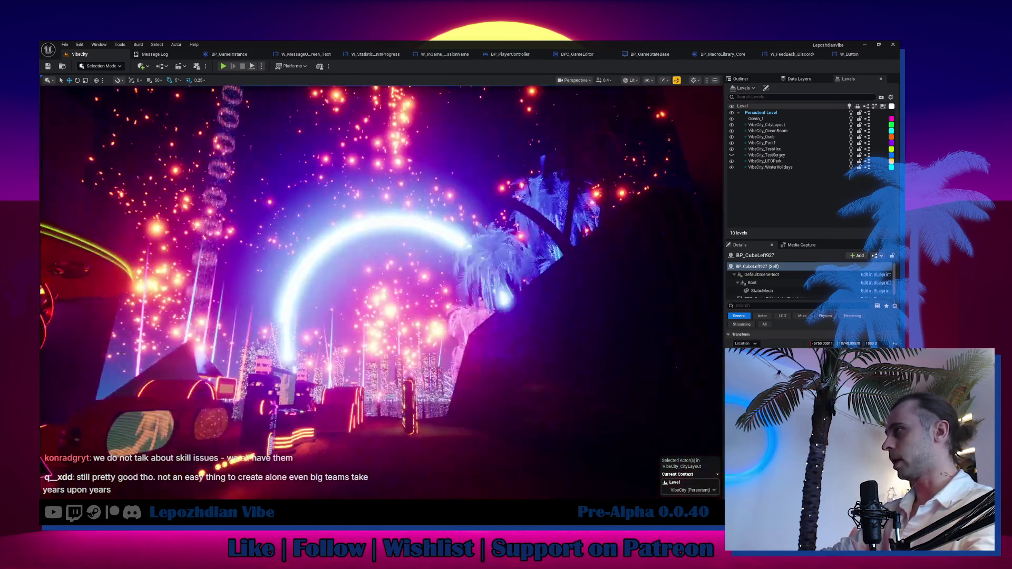
key(w)
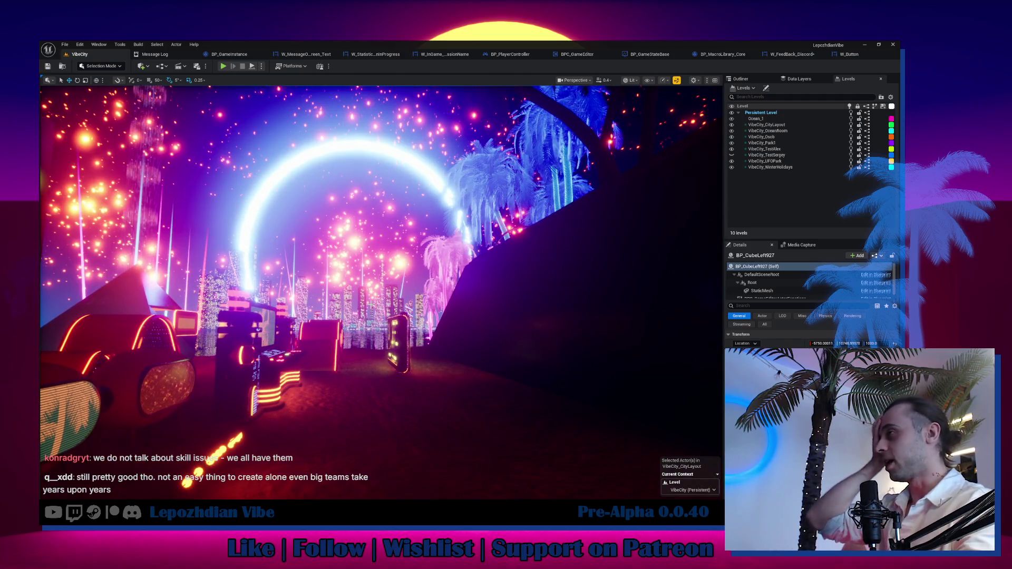
key(w)
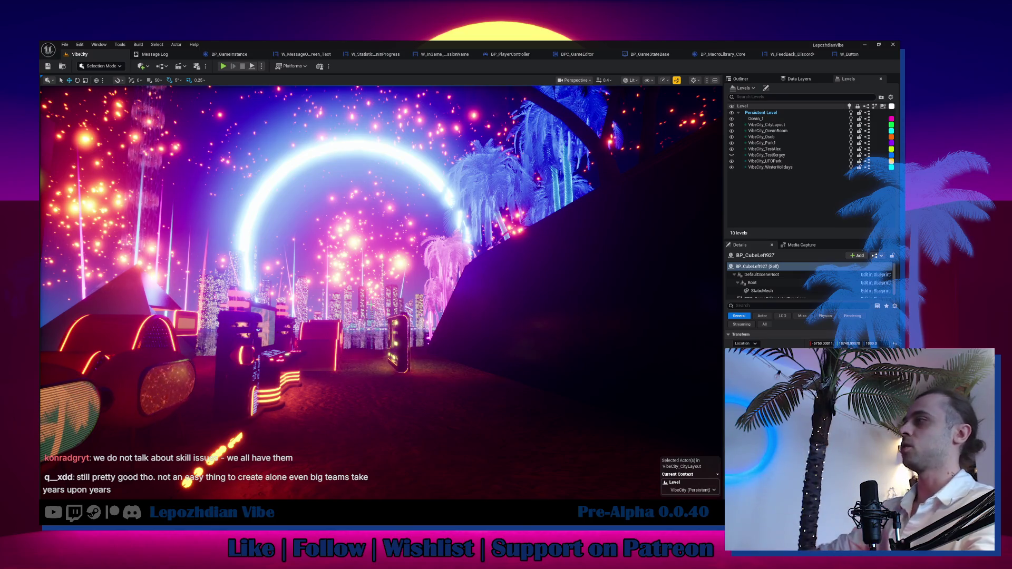
key(w)
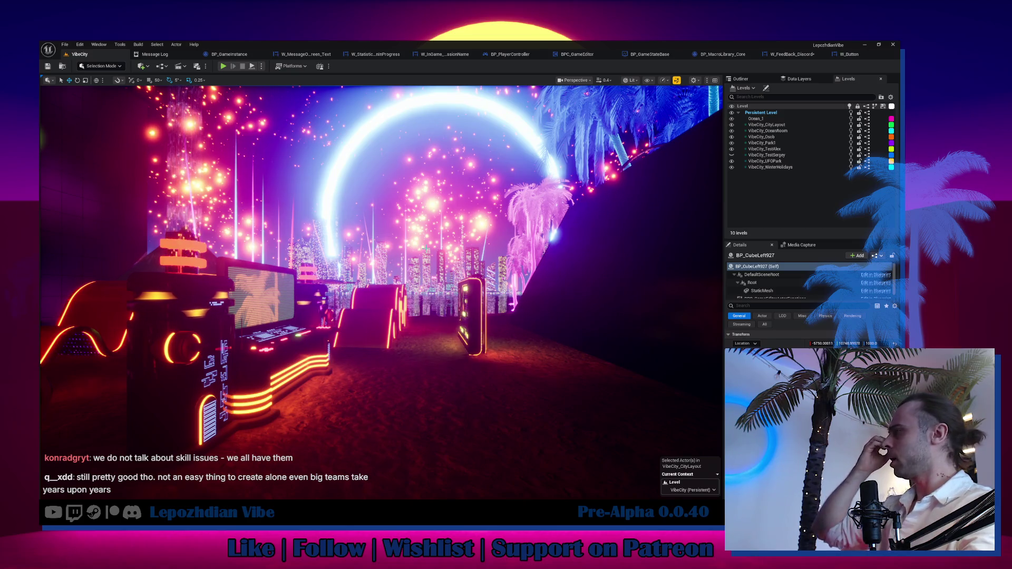
key(w)
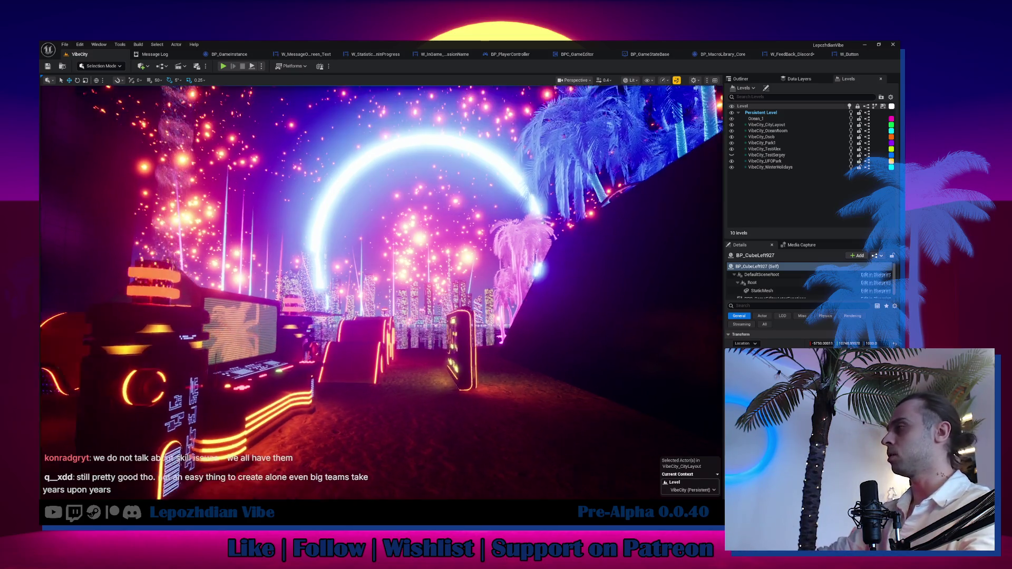
key(w)
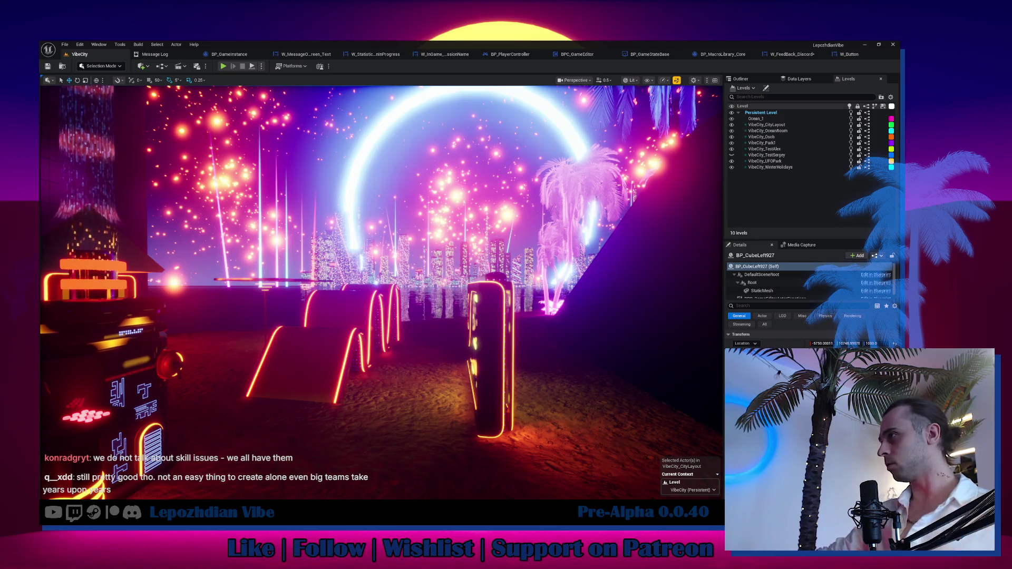
key(w)
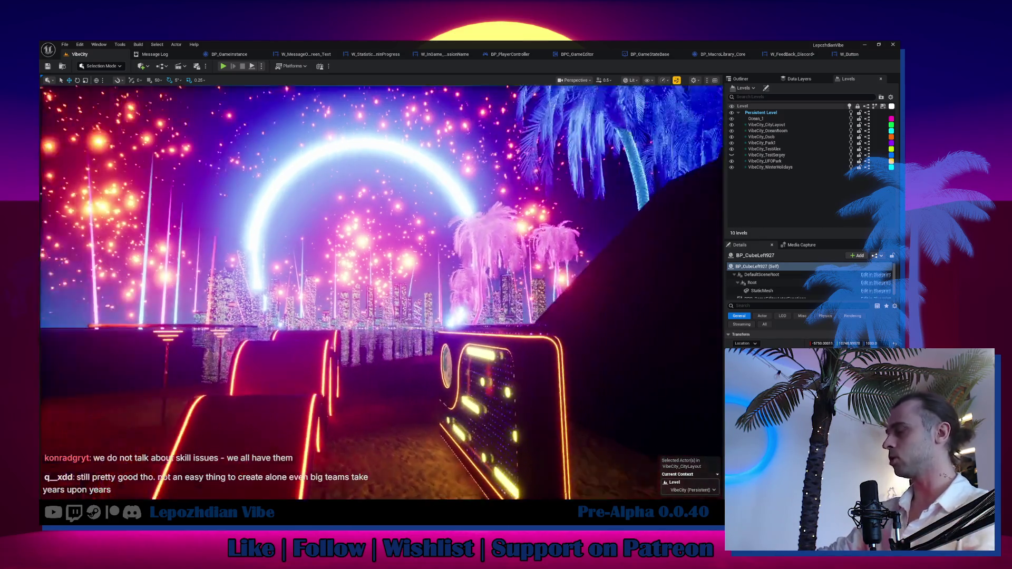
key(w)
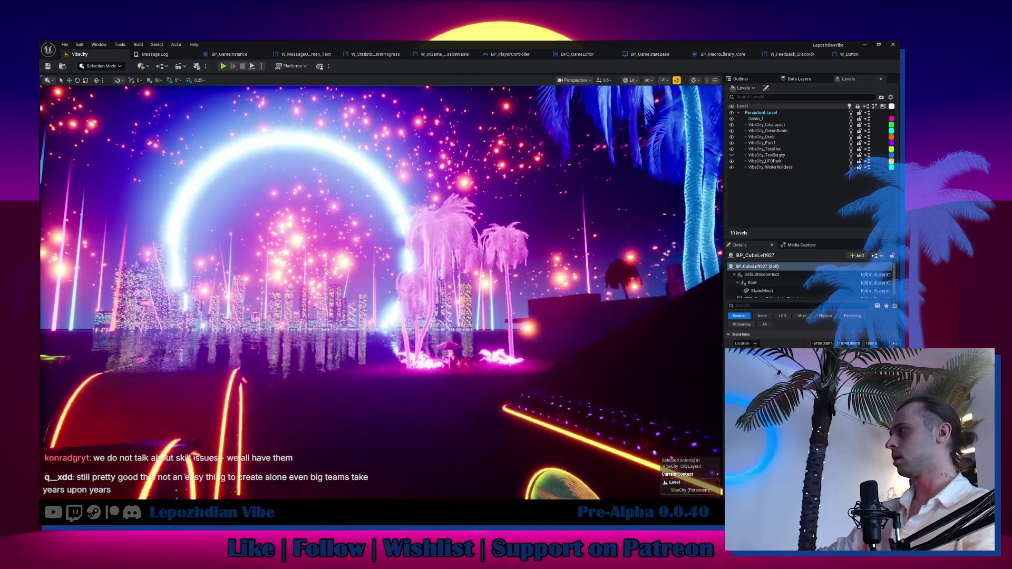
key(w)
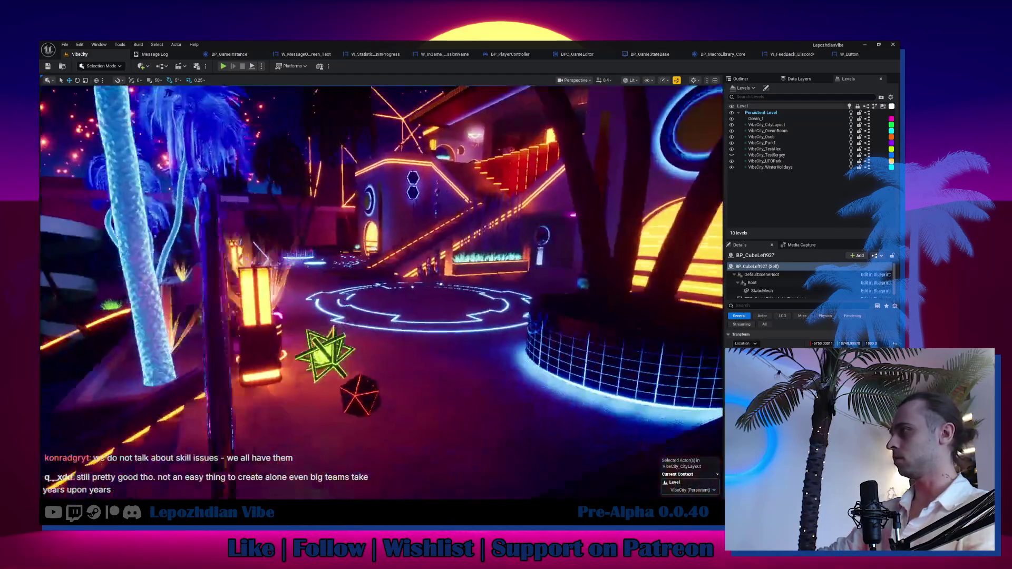
scroll(382, 292, down, 1)
key(w)
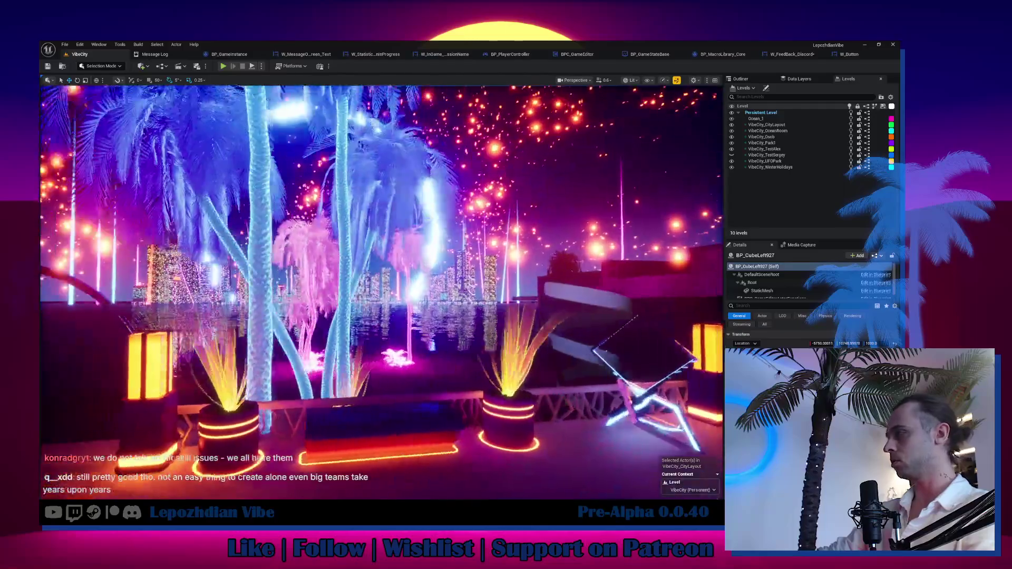
key(w)
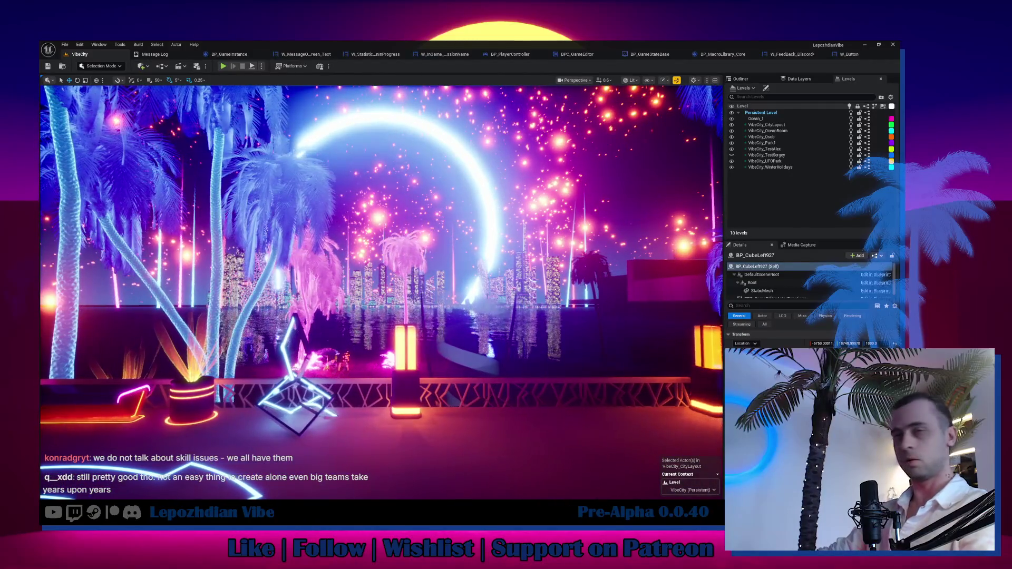
key(w)
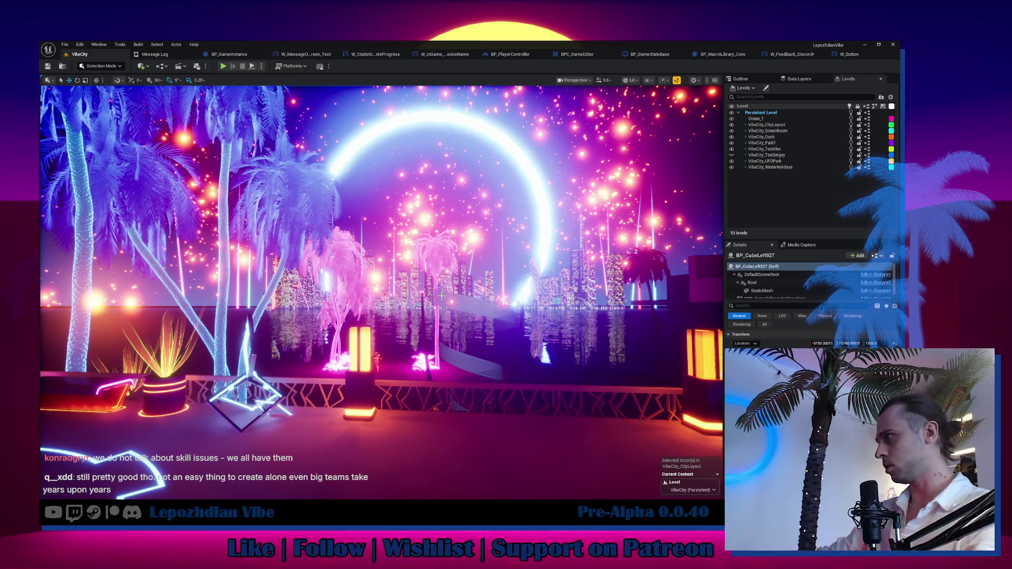
Look around the neon-ring terrace, then list the project's 'feed' assets, including W_FeedBack_Discord.
mouse_move(518, 328)
mouse_down()
mouse_move(571, 329)
mouse_move(524, 320)
mouse_up()
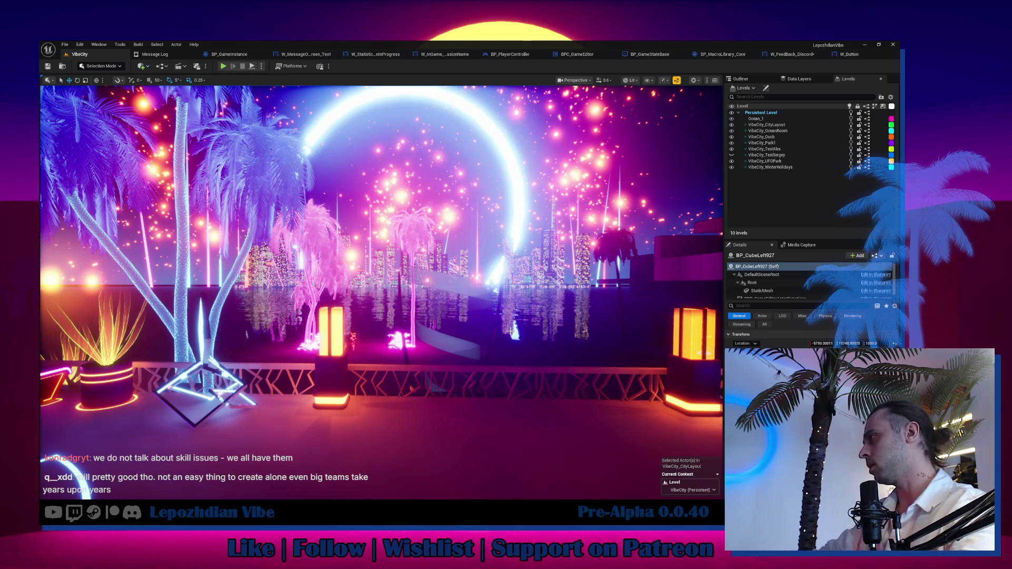
drag(553, 315, 516, 329)
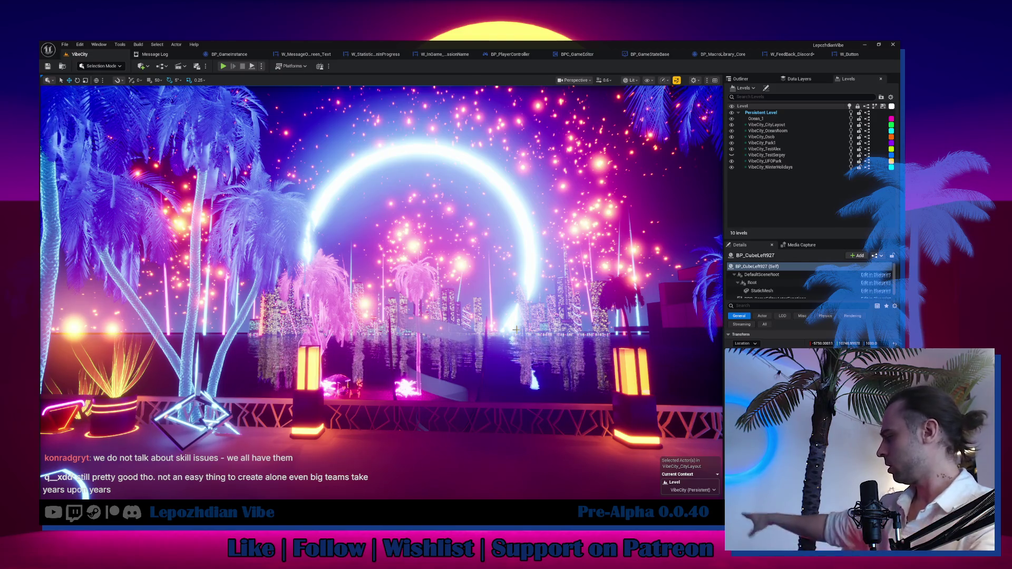
mouse_move(516, 329)
mouse_down()
mouse_move(495, 306)
mouse_move(438, 293)
mouse_move(475, 292)
mouse_move(463, 325)
mouse_up()
key(ctrl+space)
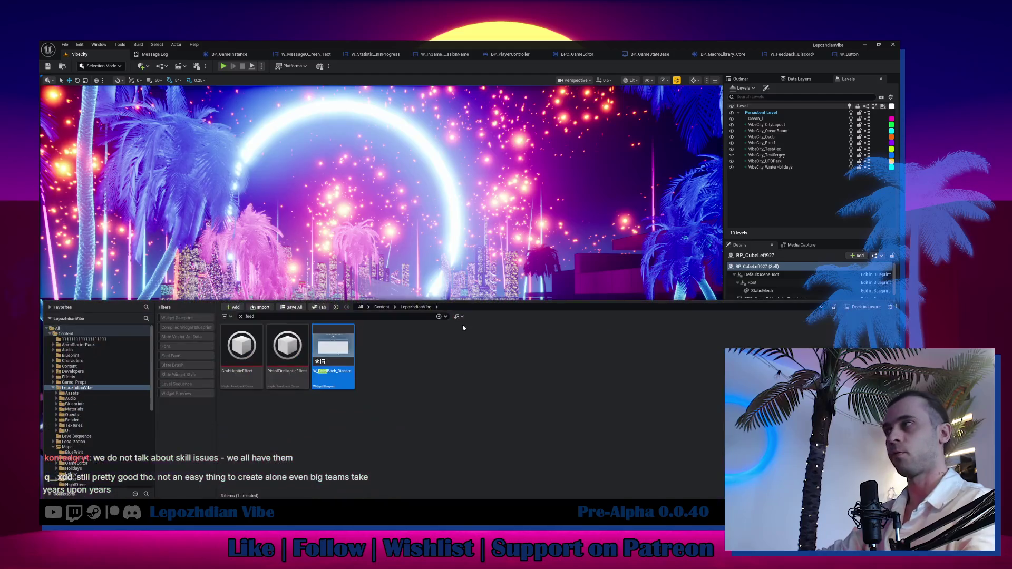
Open W_FeedBack_Discord's event graph and shift both Send Message to Discord Chat nodes left.
double_click(333, 351)
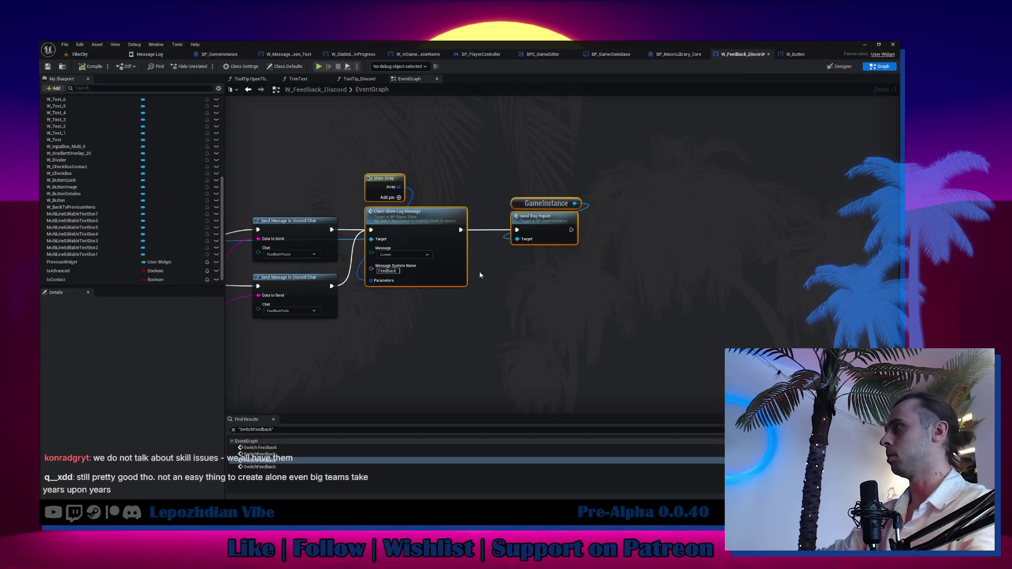
scroll(711, 238, up, 1)
drag(564, 233, 508, 232)
mouse_move(568, 295)
mouse_down()
mouse_move(513, 290)
mouse_move(516, 328)
mouse_up()
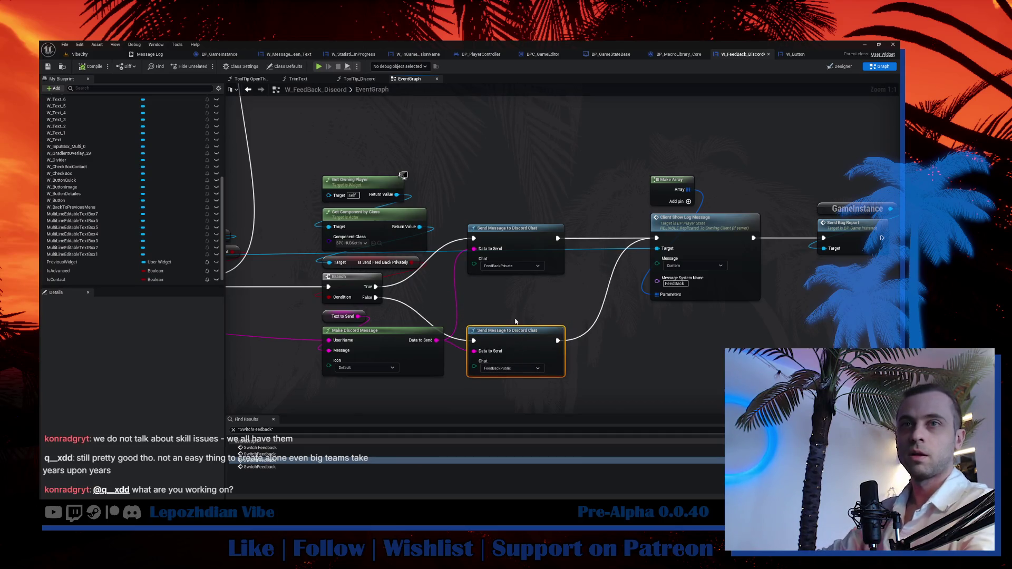
drag(652, 248, 581, 257)
mouse_move(426, 218)
mouse_down()
mouse_move(490, 174)
mouse_move(546, 169)
mouse_move(558, 178)
mouse_up()
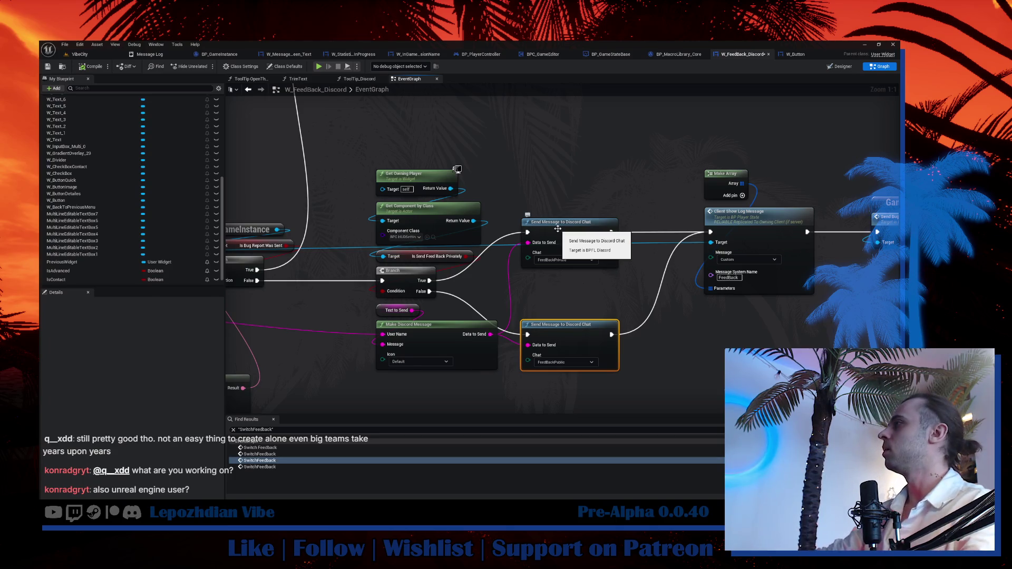
Search the graph's node action list for file-writing actions with 'write fi' and 'fil'.
right_click(531, 180)
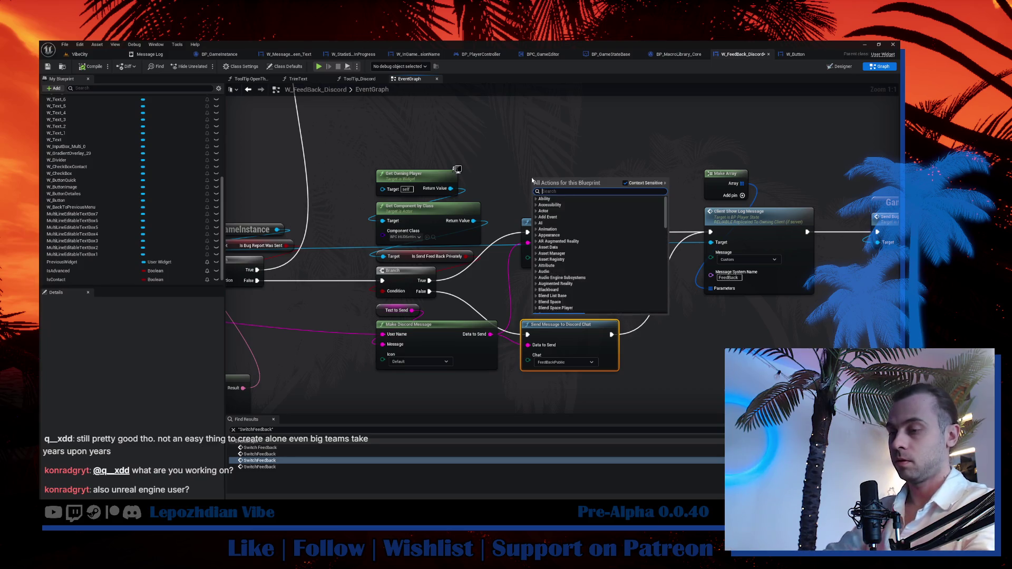
text(write fi)
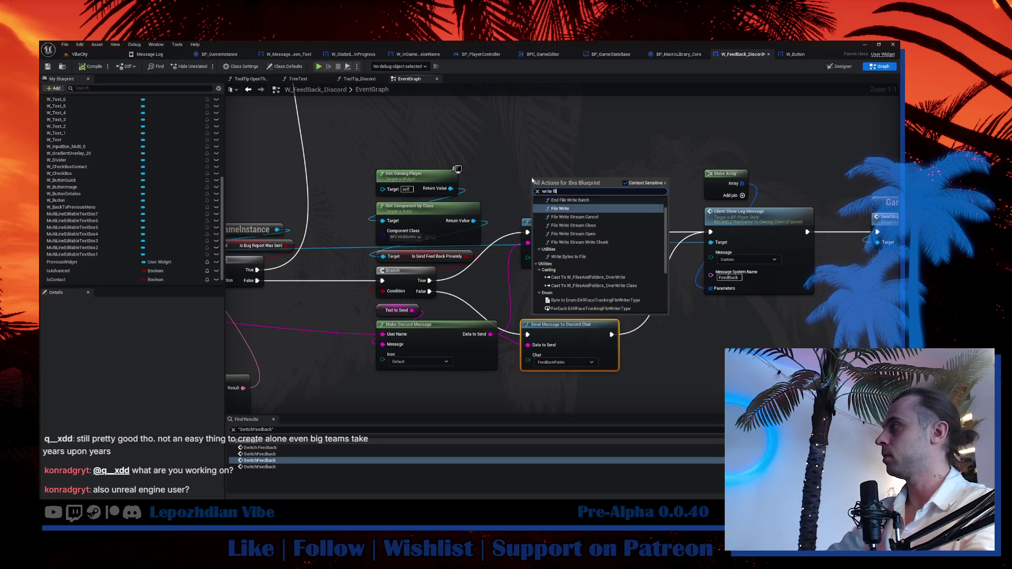
scroll(579, 245, down, 3)
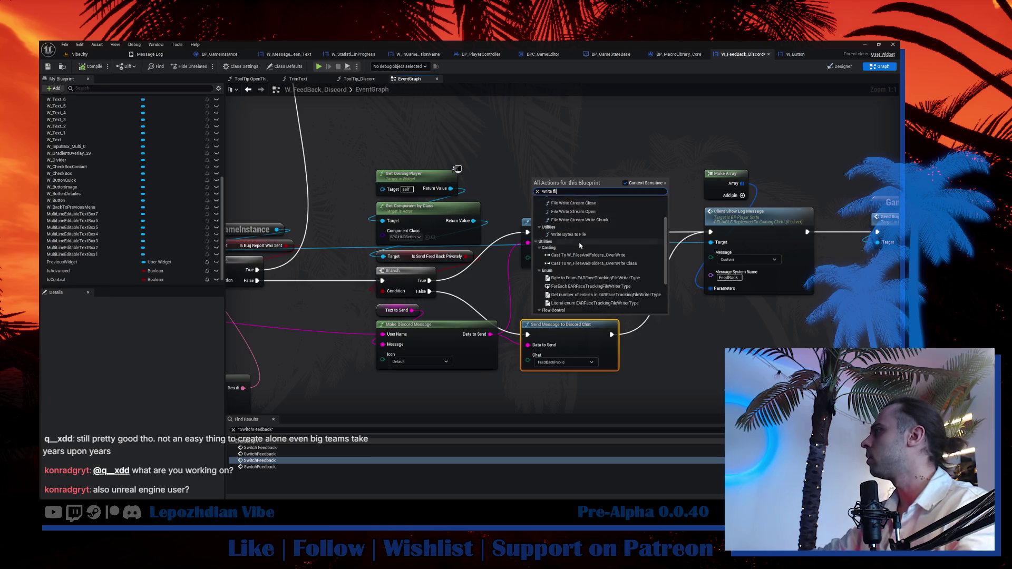
scroll(580, 245, up, 3)
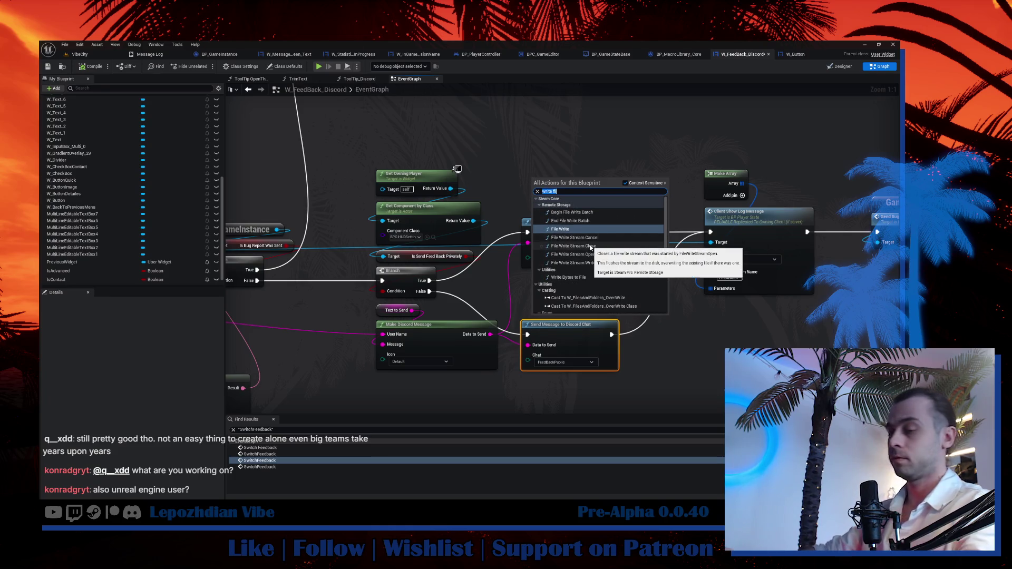
text(fil)
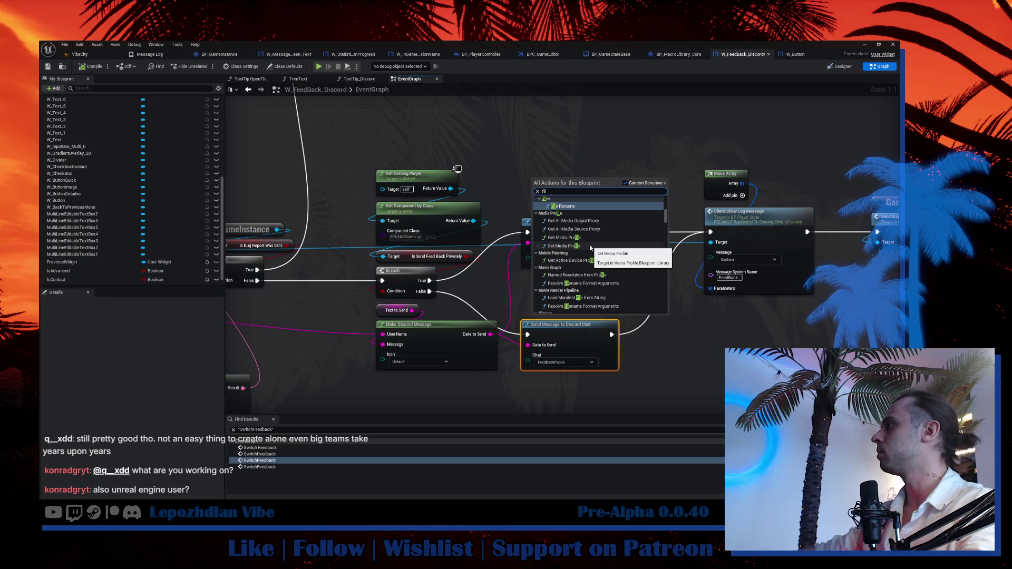
scroll(639, 270, down, 5)
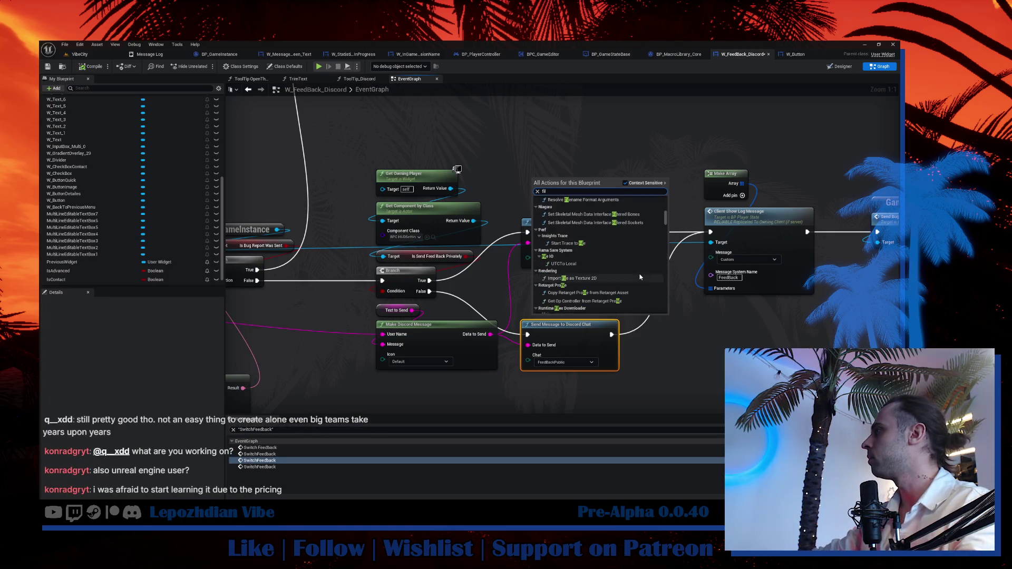
scroll(639, 277, down, 3)
Narrow the search to 'file io' and place a Save String Text to File node above the Discord nodes.
text(w)
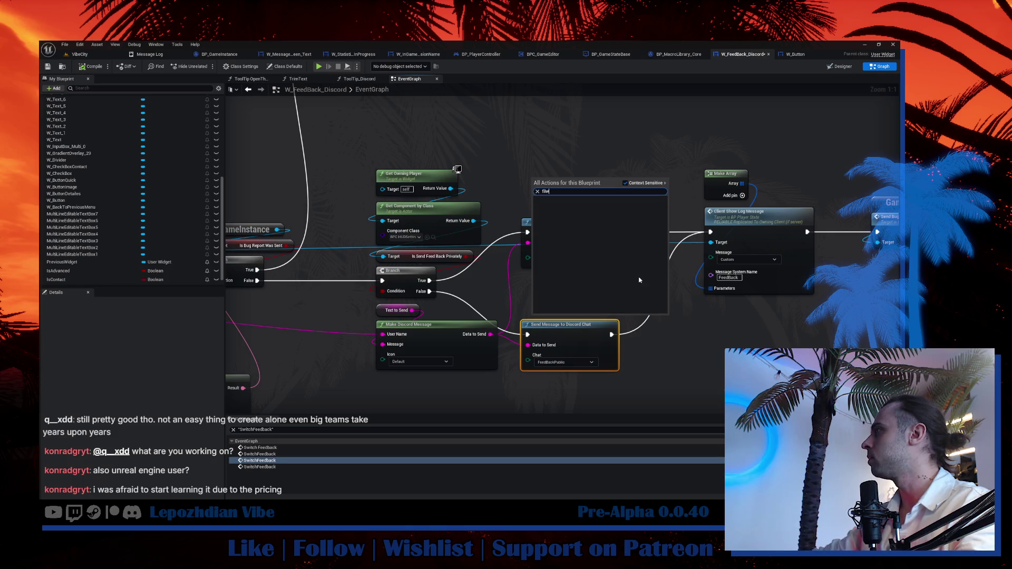
key(BackSpace)
text(e)
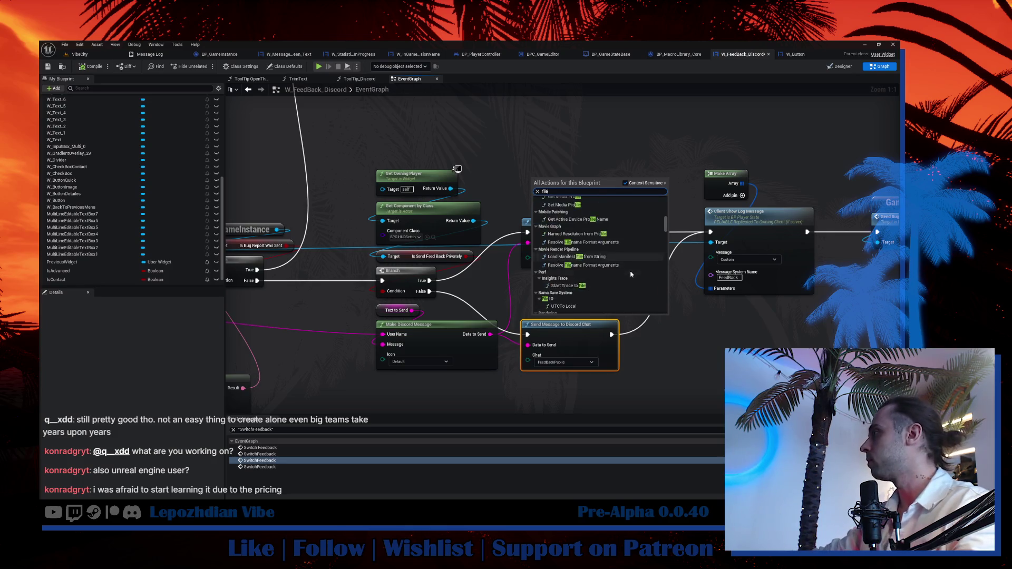
scroll(631, 274, down, 8)
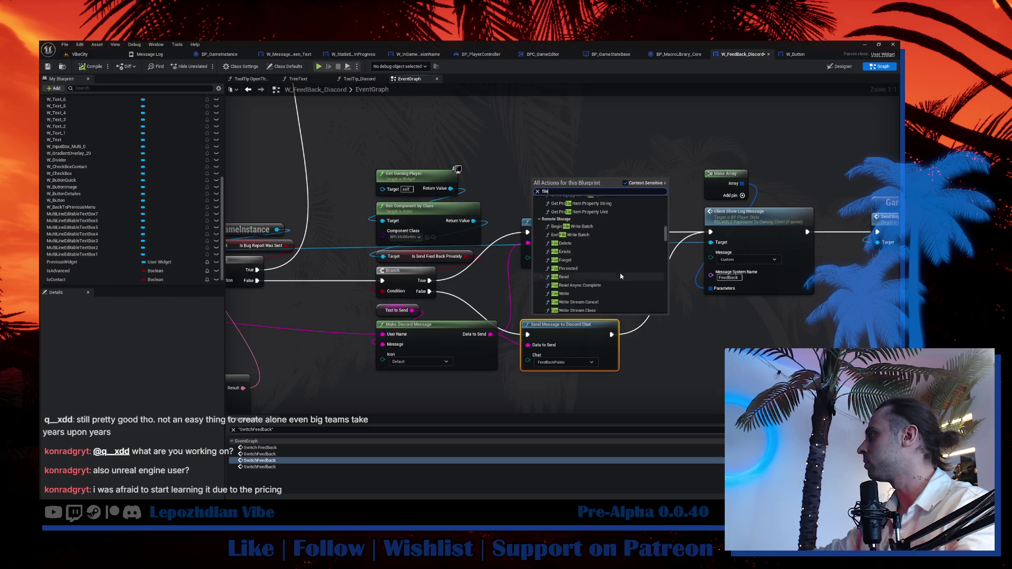
scroll(578, 246, up, 2)
scroll(577, 244, down, 5)
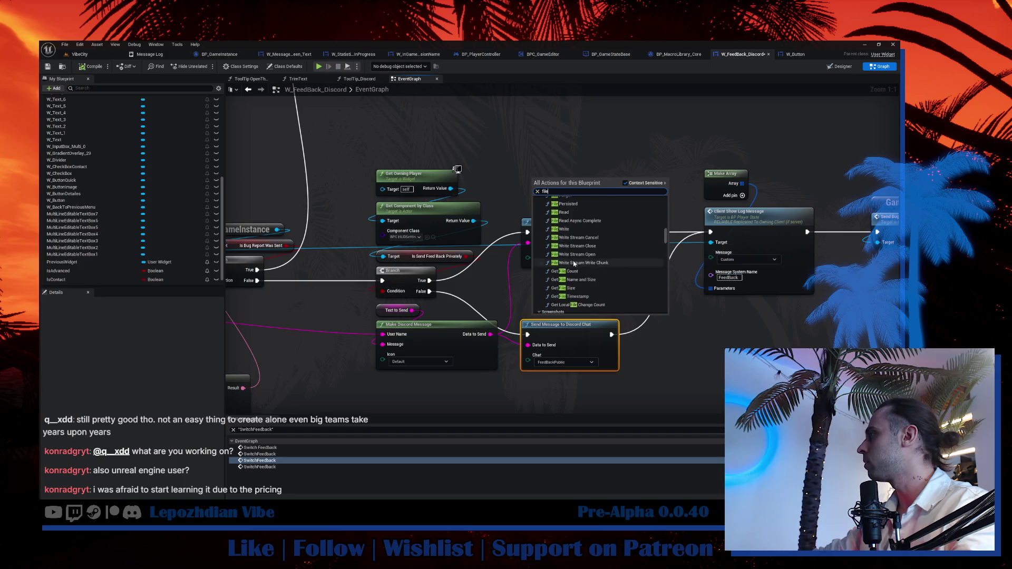
text( io)
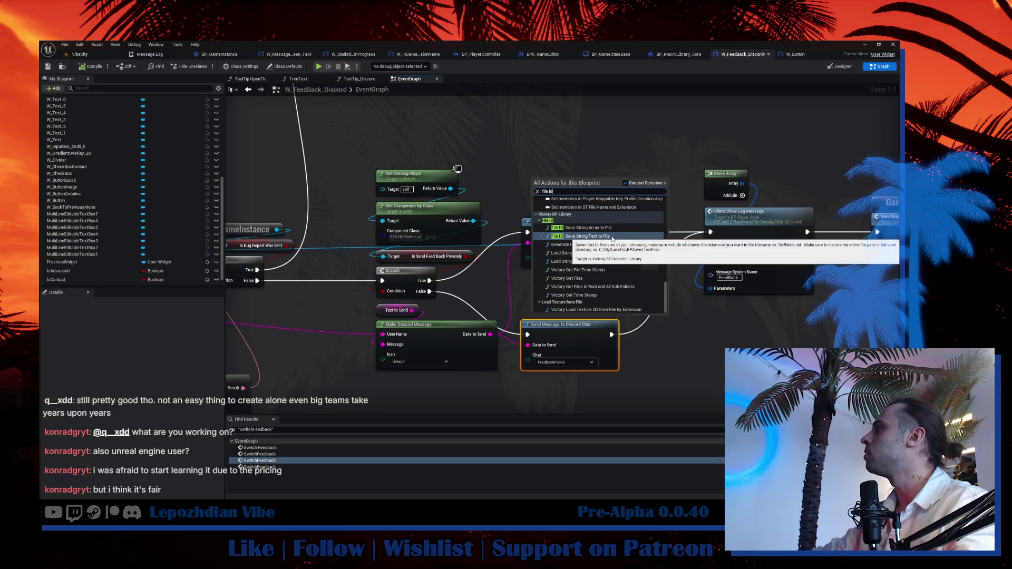
click(613, 237)
drag(610, 193, 609, 139)
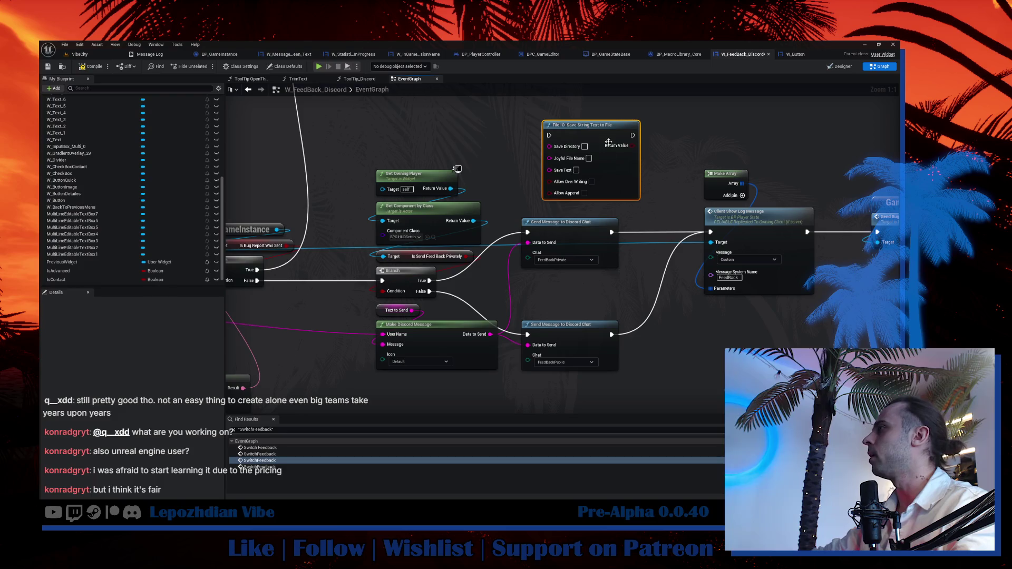
Position the Save String Text to File node just below the Client Show Log Message node.
drag(538, 116, 627, 353)
mouse_move(520, 119)
mouse_down()
mouse_move(644, 266)
mouse_move(772, 274)
mouse_up()
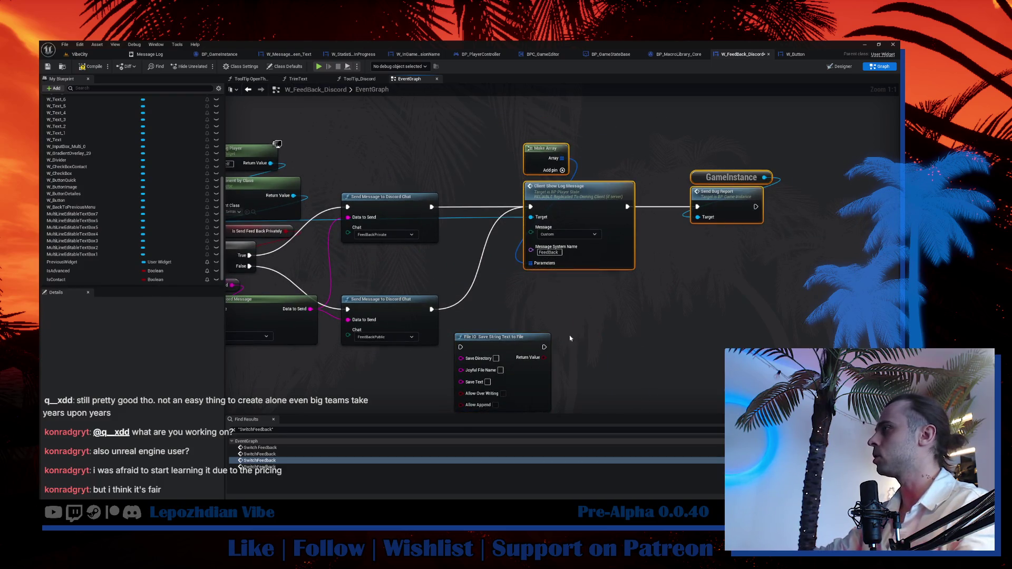
mouse_move(504, 343)
mouse_down()
mouse_move(586, 303)
mouse_move(525, 338)
mouse_move(514, 235)
mouse_move(495, 260)
mouse_move(527, 260)
mouse_up()
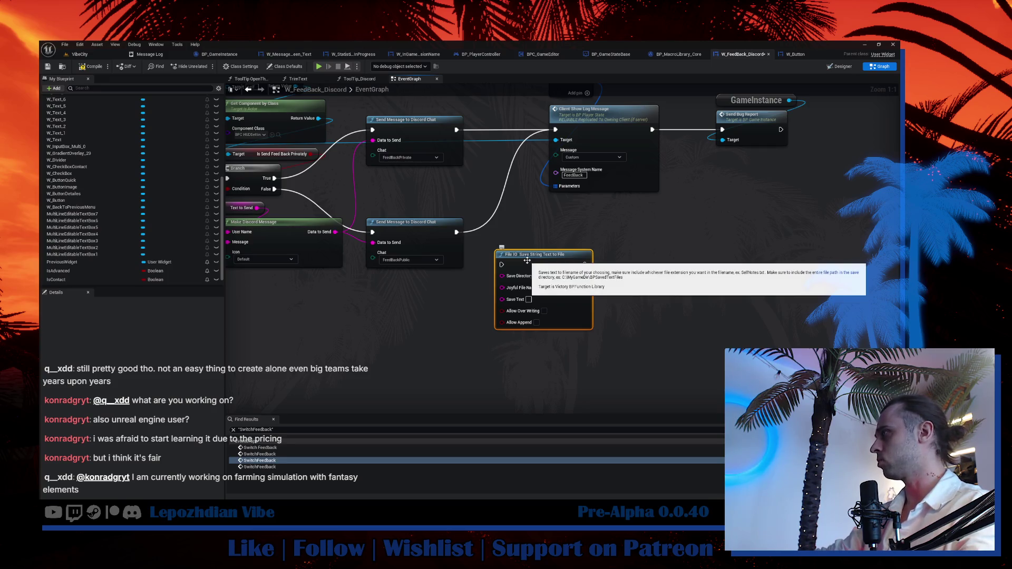
drag(527, 260, 532, 255)
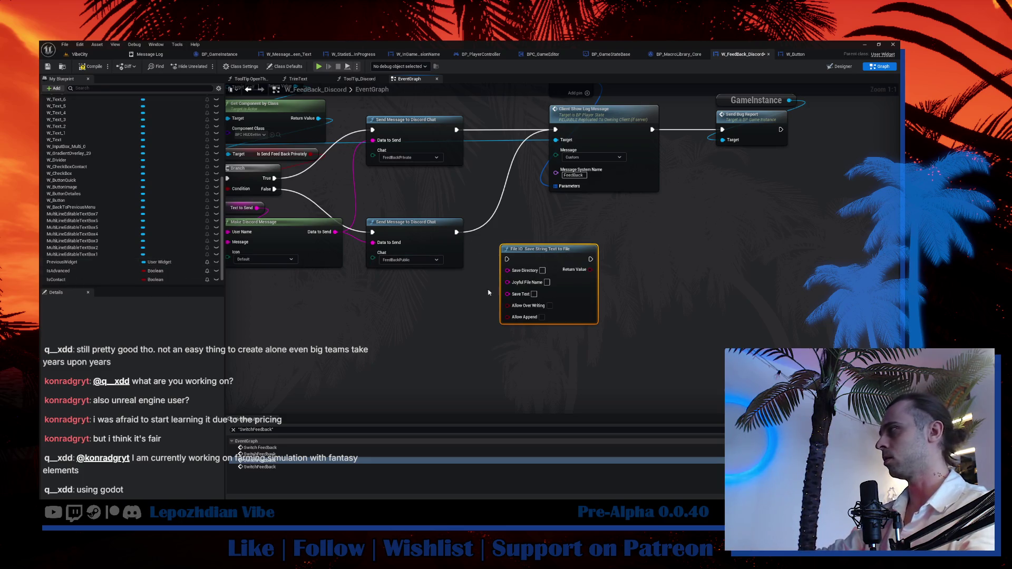
drag(489, 293, 457, 316)
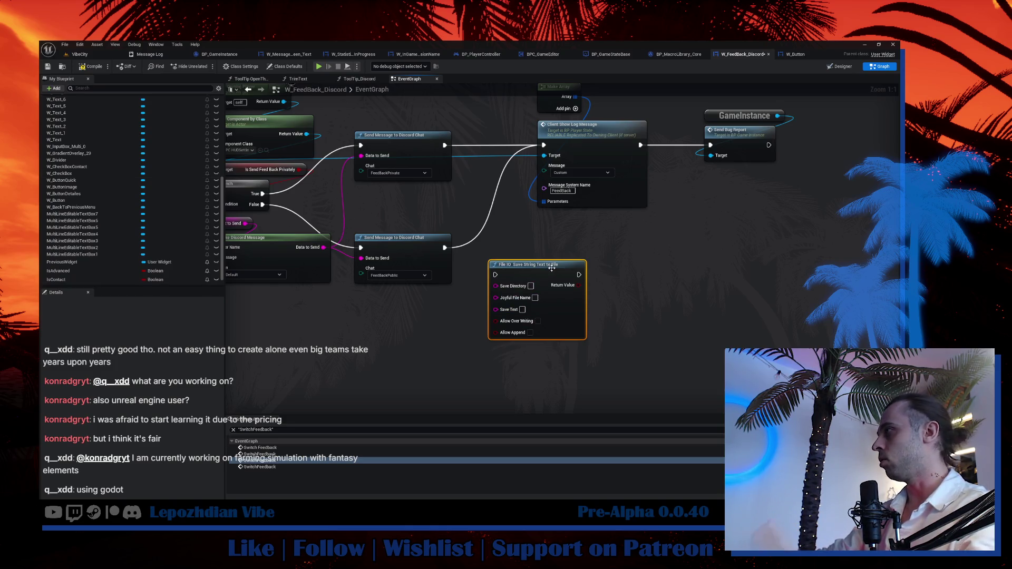
drag(538, 276, 555, 265)
drag(553, 257, 558, 254)
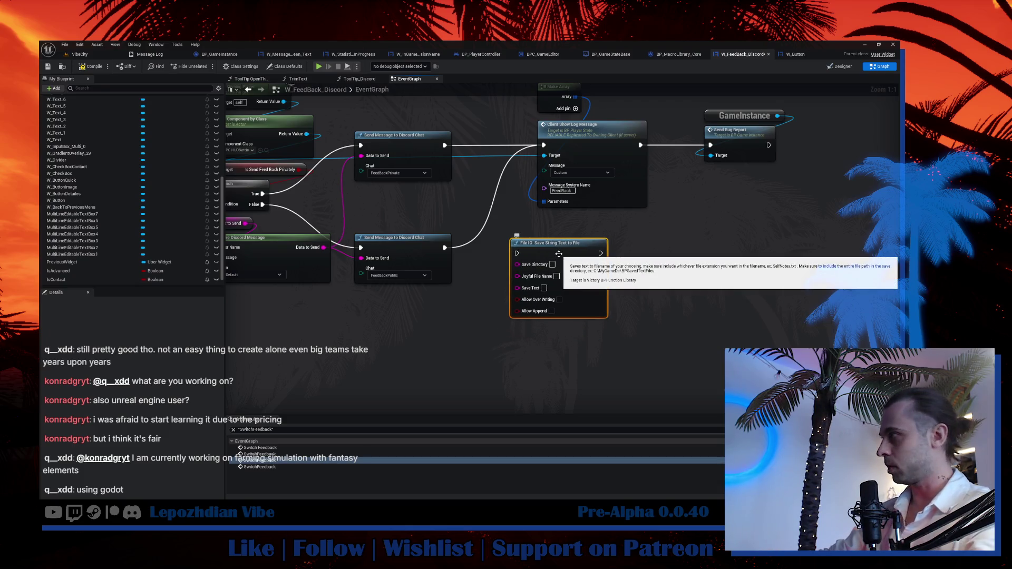
drag(558, 253, 580, 259)
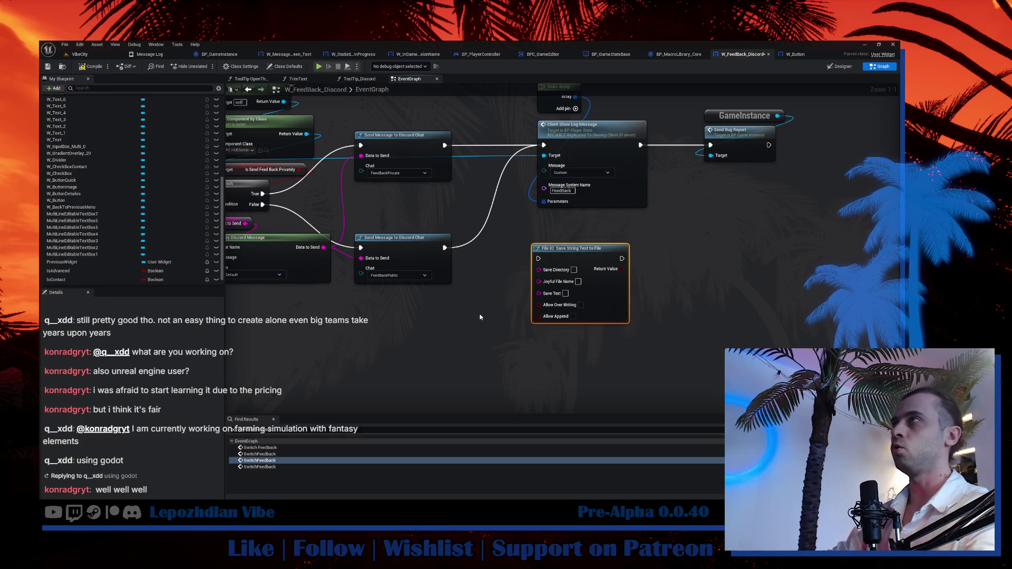
drag(574, 227, 516, 258)
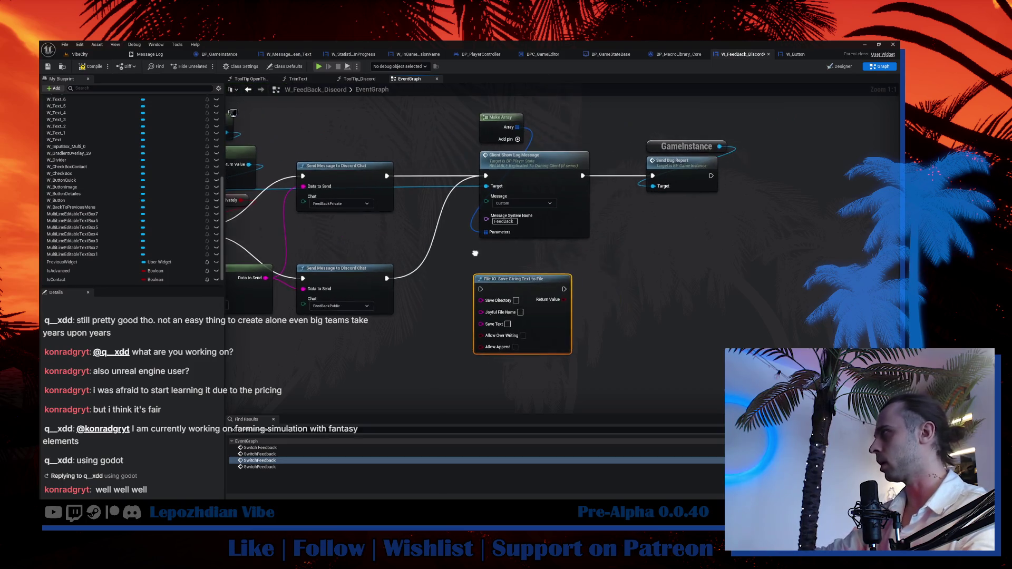
Move the GameInstance and Send Bug Report nodes left, beside Client Show Log Message.
drag(476, 141, 448, 163)
drag(458, 124, 646, 261)
click(646, 262)
mouse_move(636, 129)
mouse_down()
mouse_move(665, 206)
mouse_move(621, 180)
mouse_up()
drag(442, 130, 506, 190)
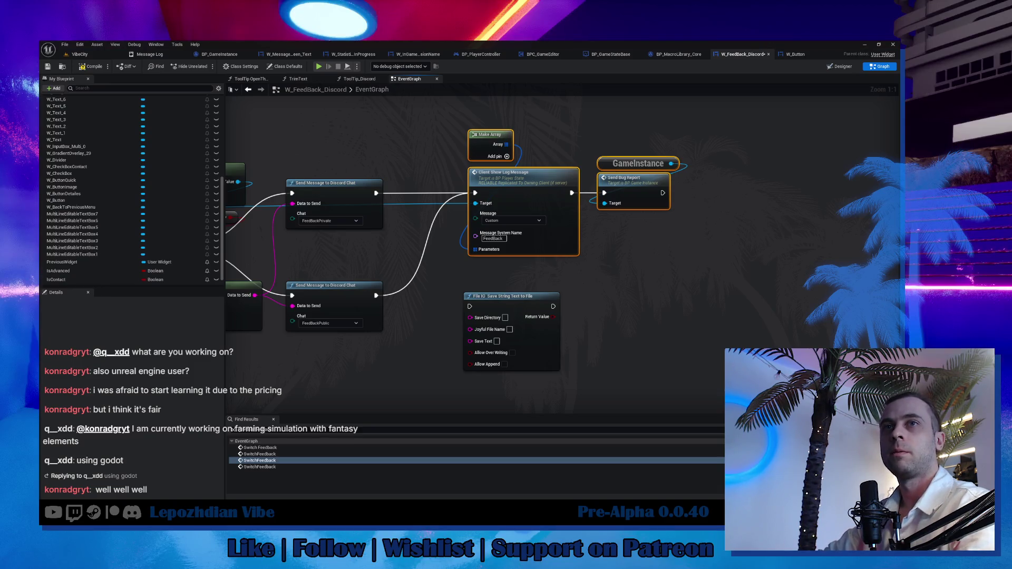
mouse_move(434, 295)
mouse_down()
mouse_move(477, 318)
mouse_move(505, 298)
mouse_move(480, 302)
mouse_up()
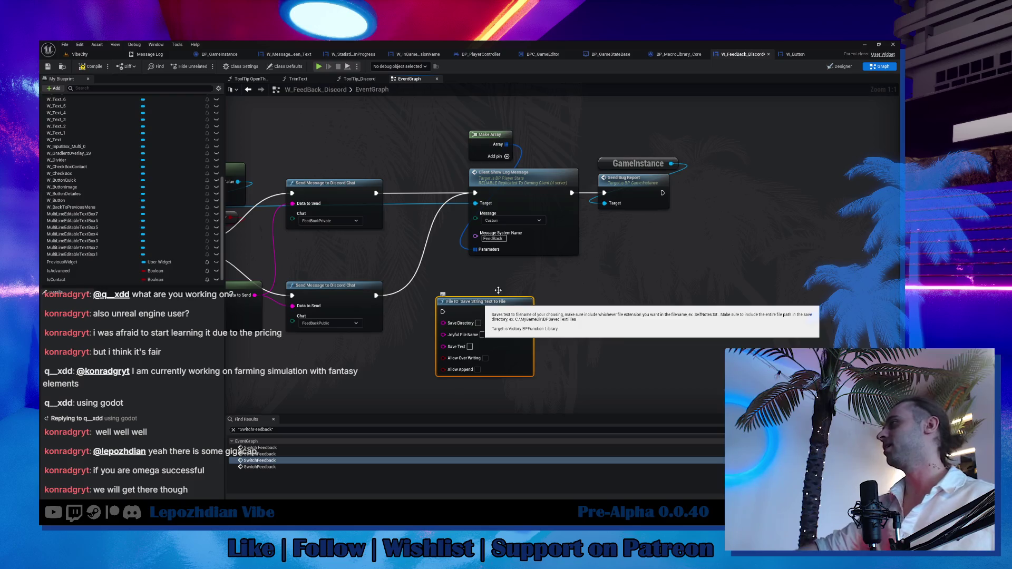
Reselect the log message and bug report nodes and pan to the left-hand feedback nodes.
drag(454, 129, 512, 163)
drag(558, 186, 656, 217)
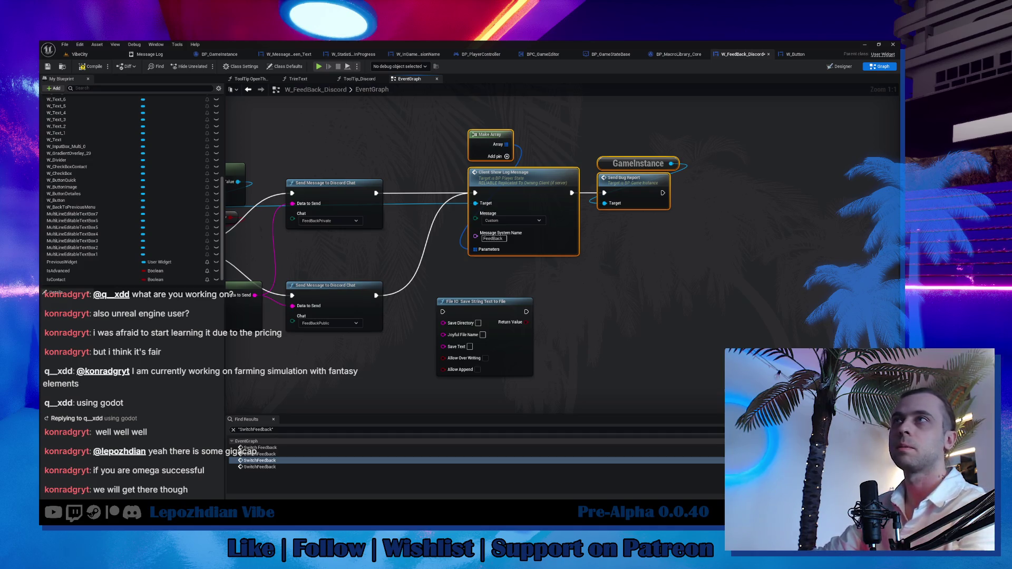
drag(446, 259, 427, 304)
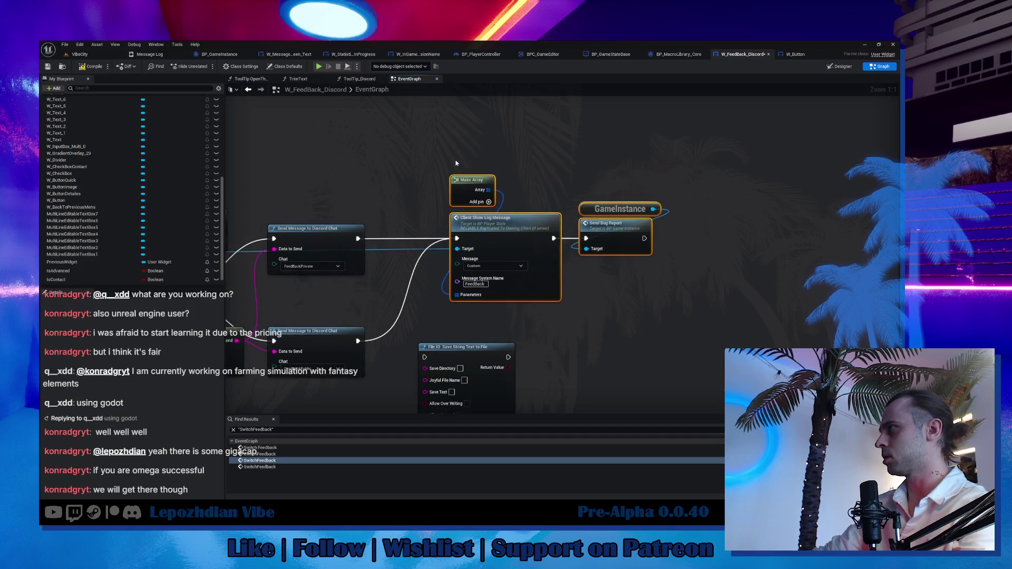
drag(542, 224, 647, 227)
drag(439, 292, 494, 246)
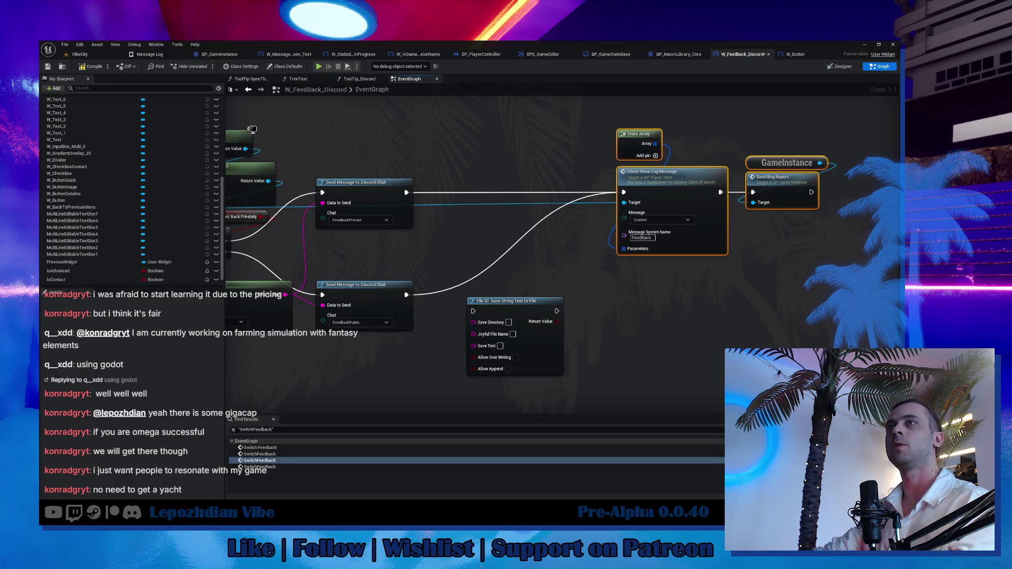
drag(501, 258, 535, 268)
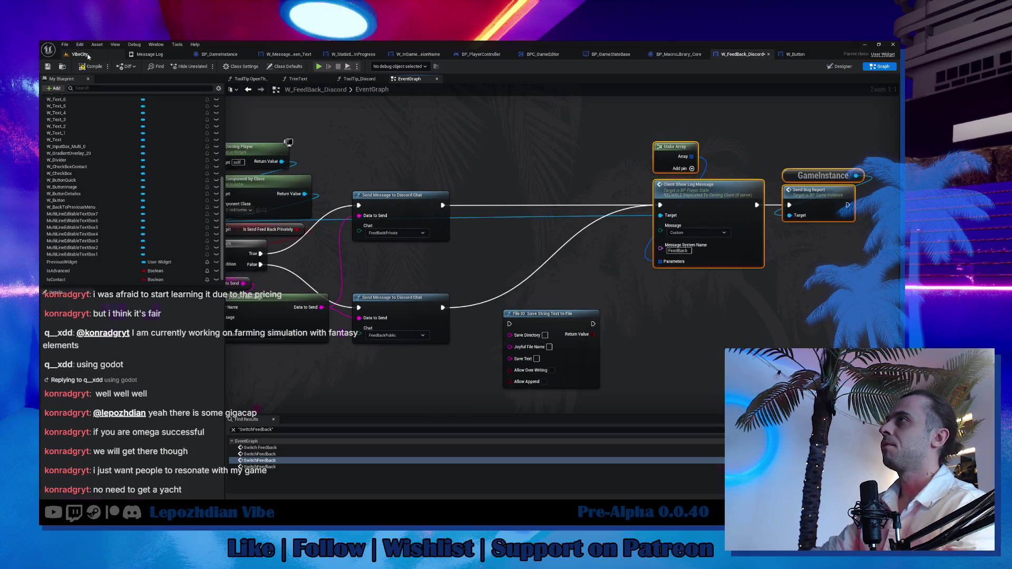
Open W_UGC_CreateItem from a 'UGC' asset search, then go back to the VibeCity level.
click(79, 54)
key(ctrl+space)
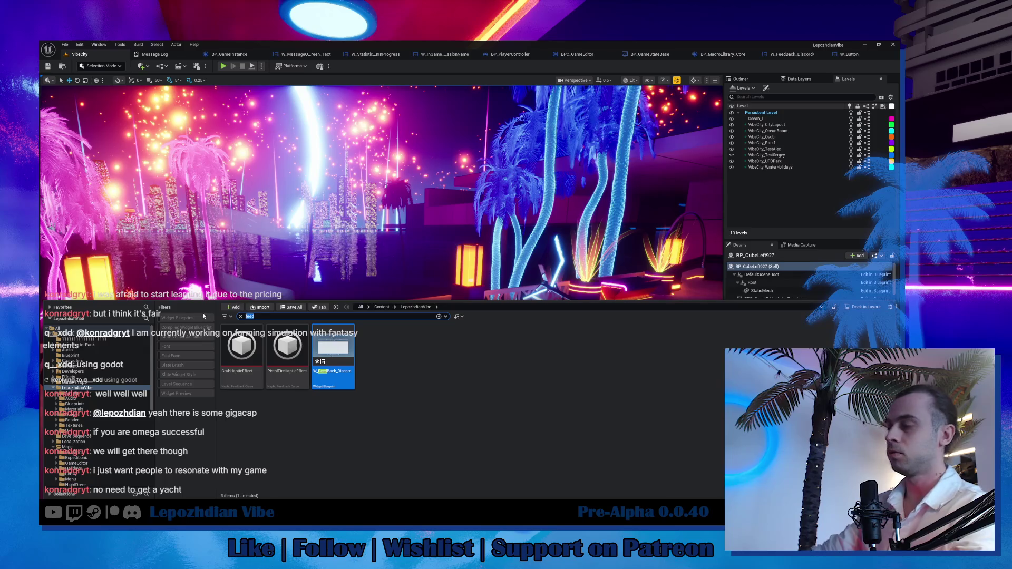
text(UGC)
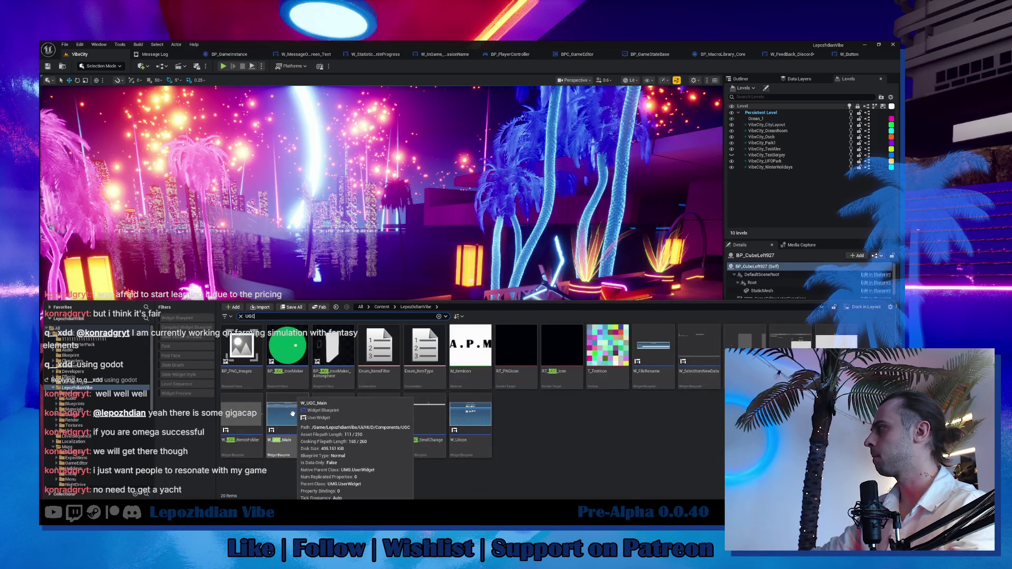
double_click(791, 337)
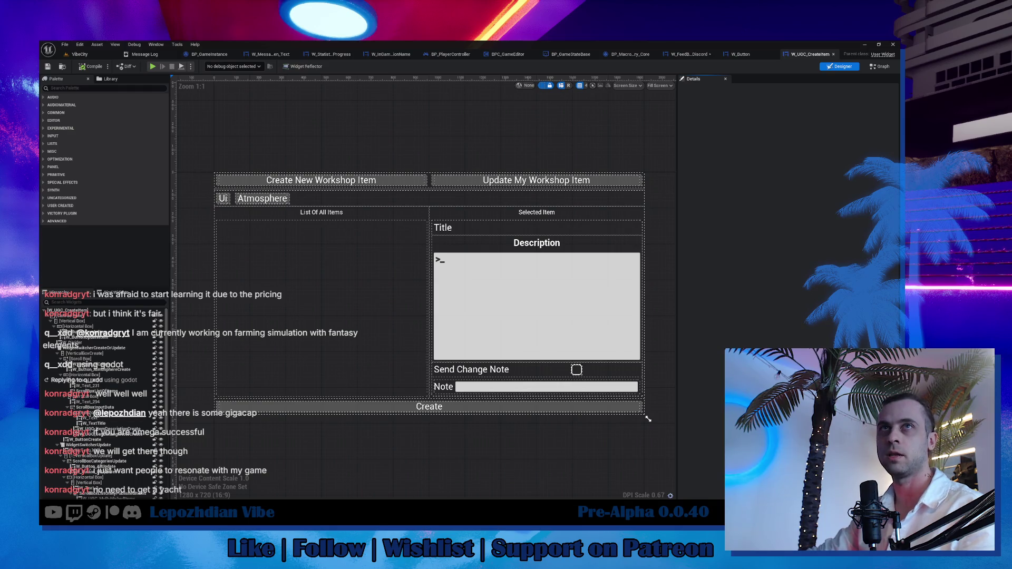
click(79, 55)
drag(293, 312, 185, 316)
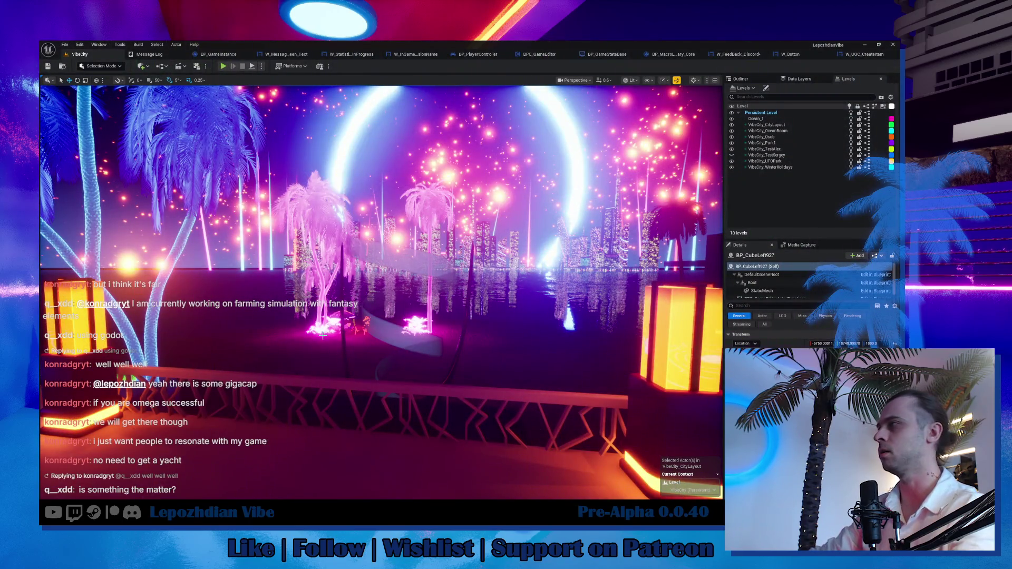
Fly the camera around the neon VibeCity level, then list the project's 'UGC' assets.
mouse_move(322, 336)
mouse_down()
mouse_move(322, 358)
mouse_move(323, 335)
mouse_up()
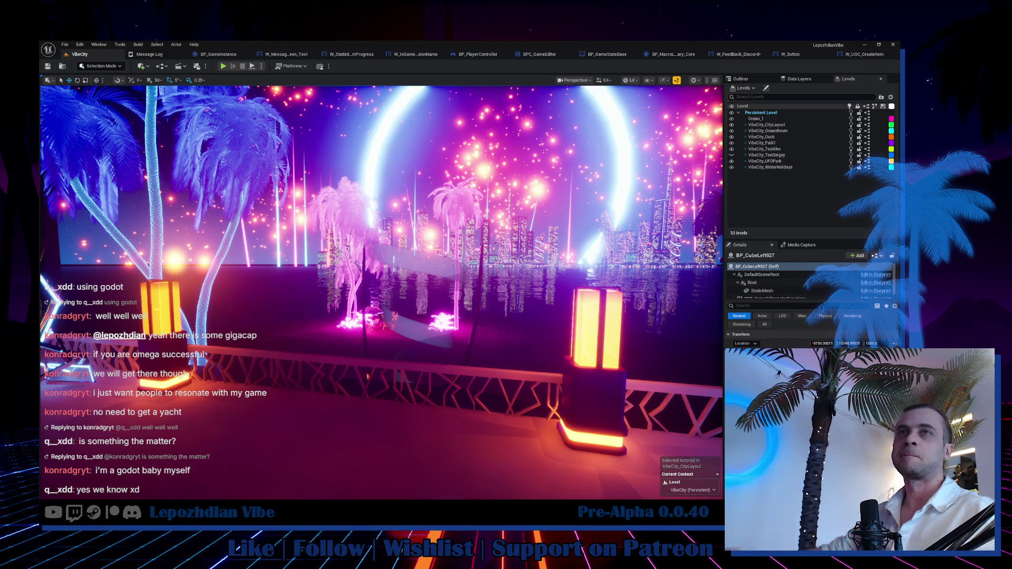
drag(380, 290, 369, 316)
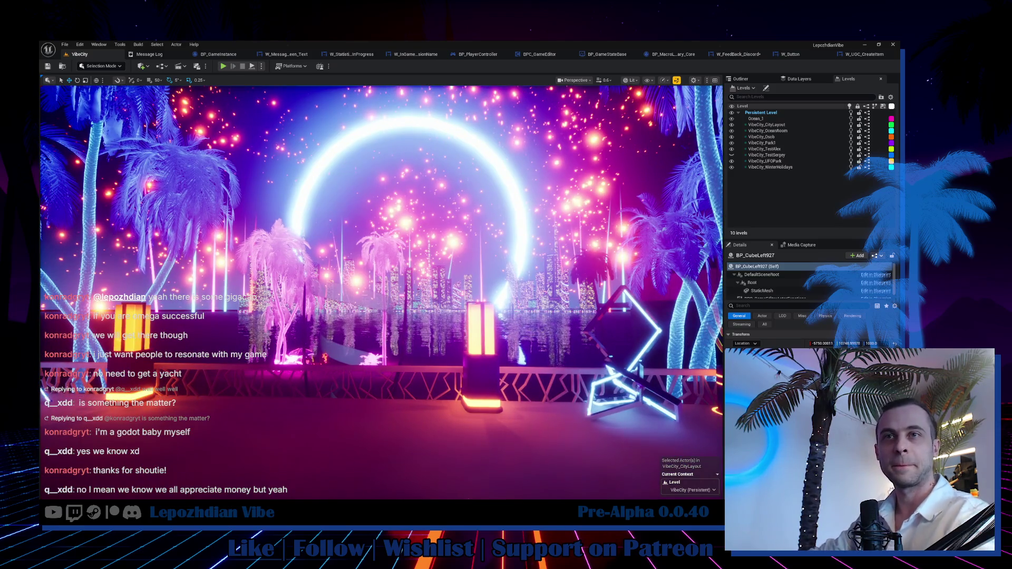
drag(306, 382, 323, 381)
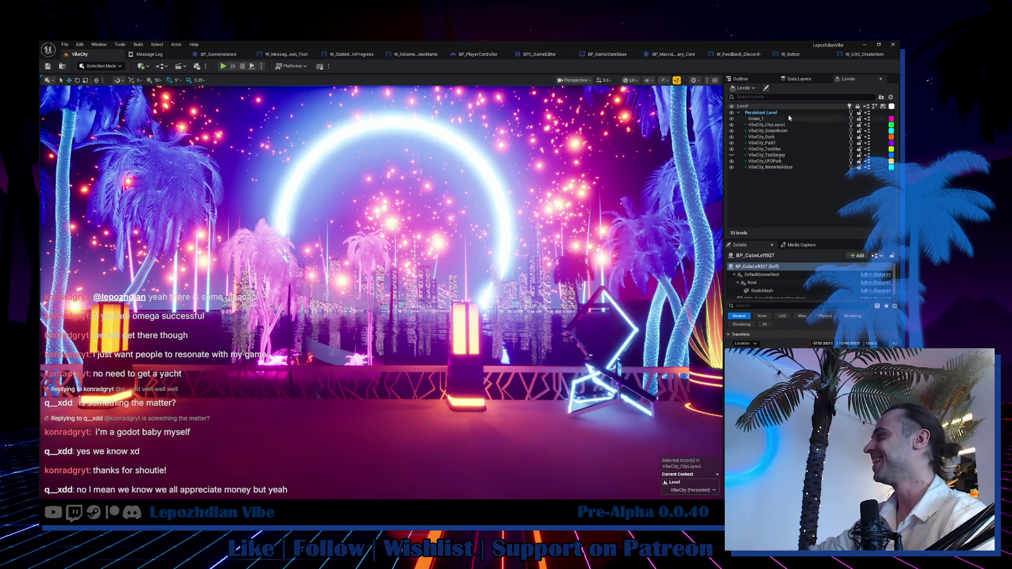
key(ctrl+space)
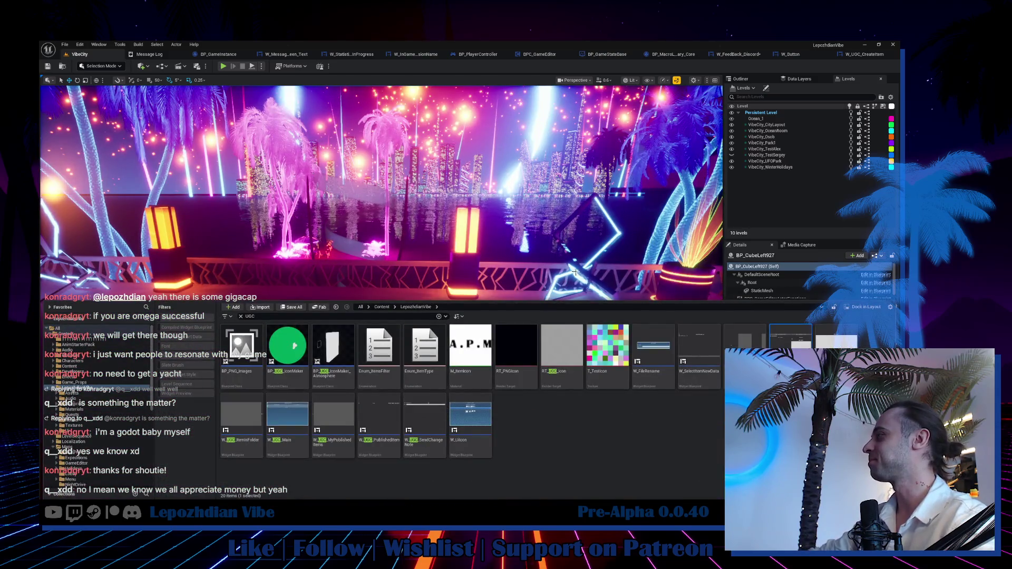
In W_UGC_CreateItem, select the Atmosphere button and switch to the Graph view.
key(ctrl+Tab)
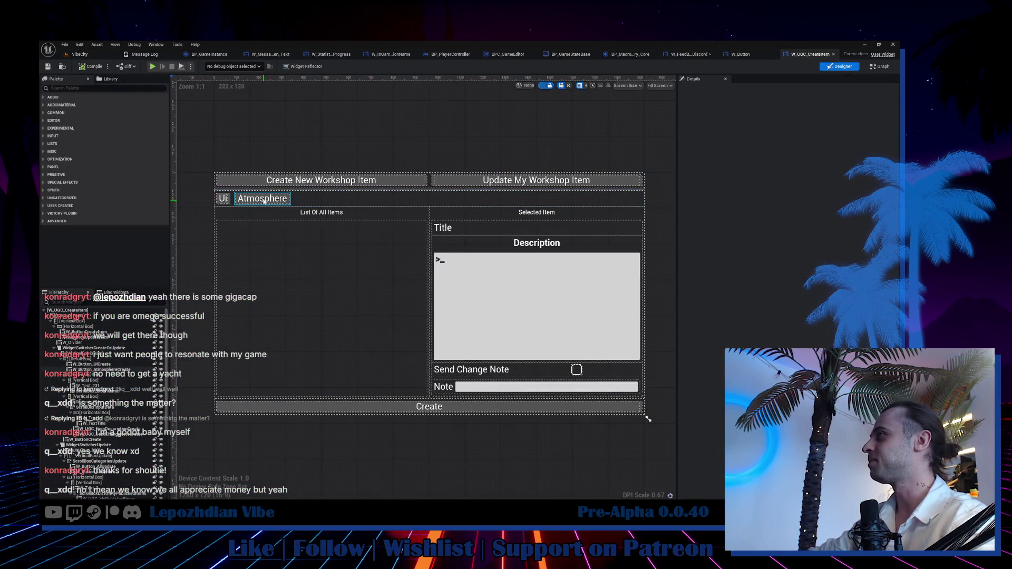
click(264, 201)
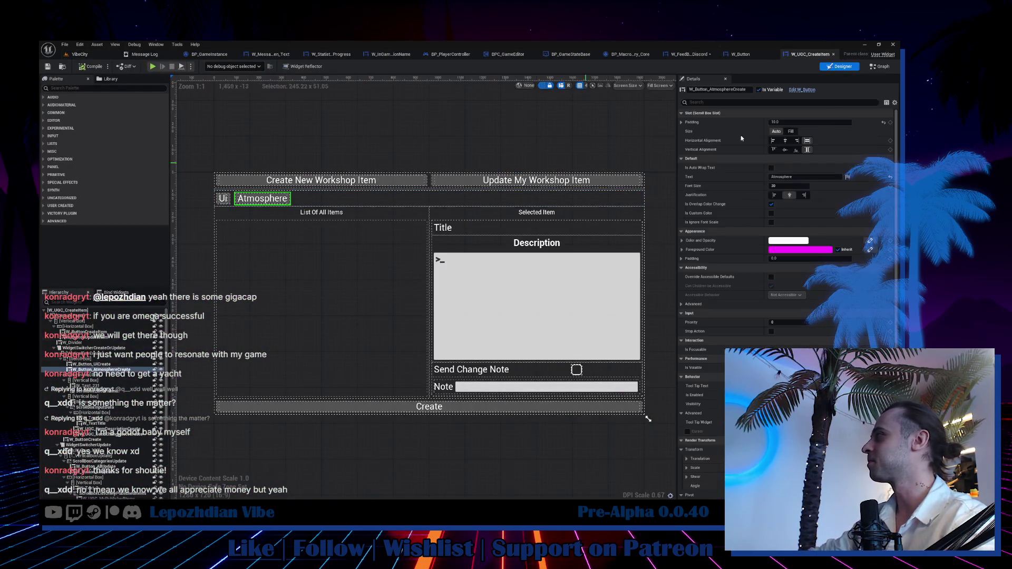
click(882, 66)
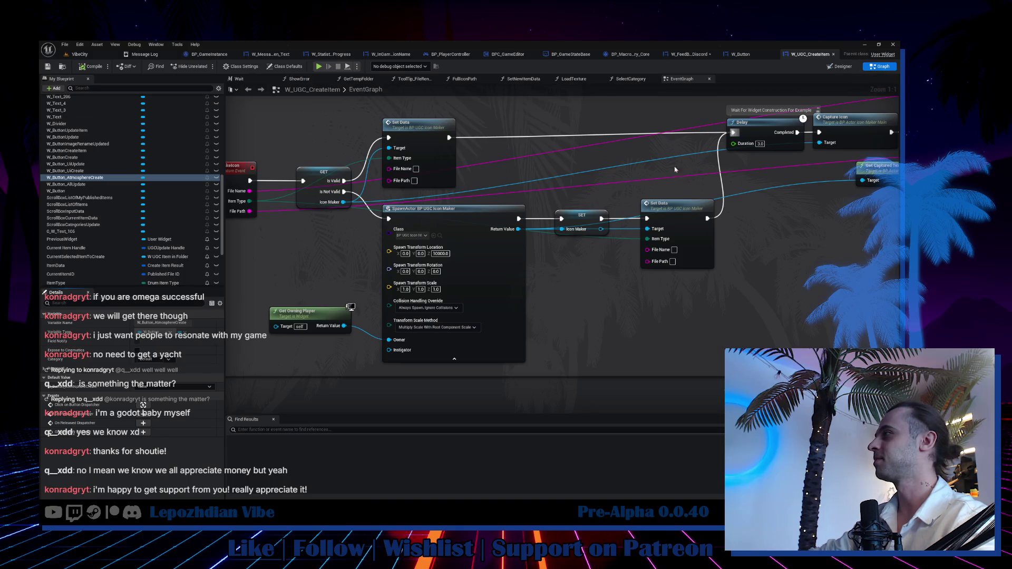
Browse the EventGraph's MakeIcon and icon-capture nodes, then return to W_FeedBack_Discord.
drag(597, 282, 557, 336)
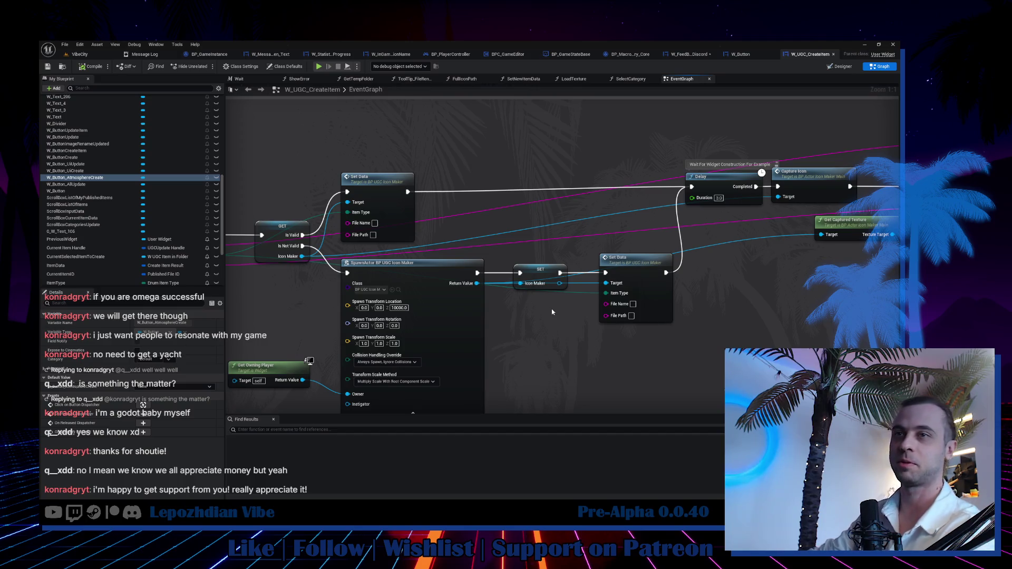
mouse_move(582, 355)
mouse_down()
mouse_move(621, 346)
mouse_move(449, 407)
mouse_up()
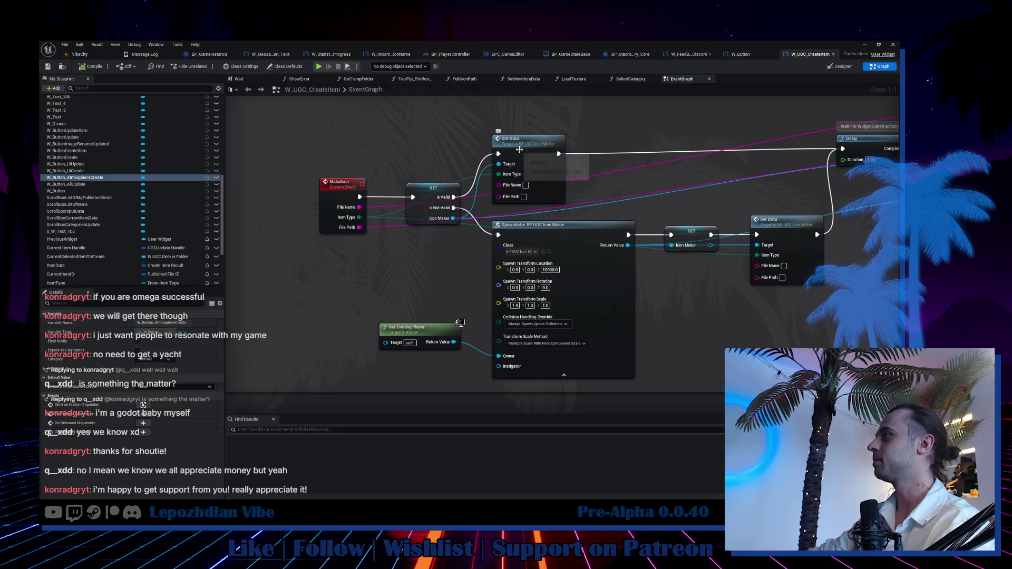
mouse_move(586, 141)
mouse_down()
mouse_move(577, 213)
mouse_move(544, 240)
mouse_up()
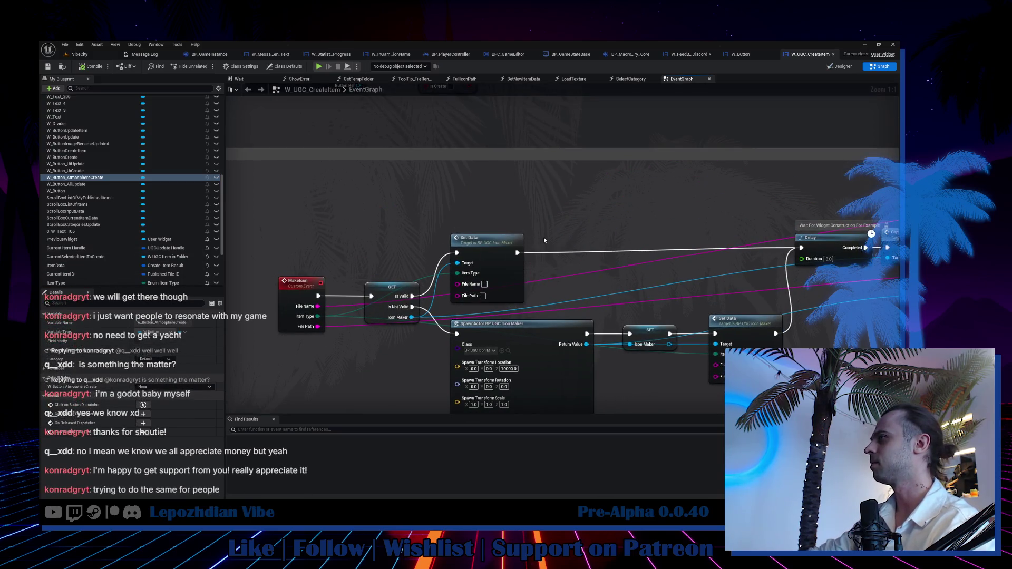
scroll(544, 240, down, 4)
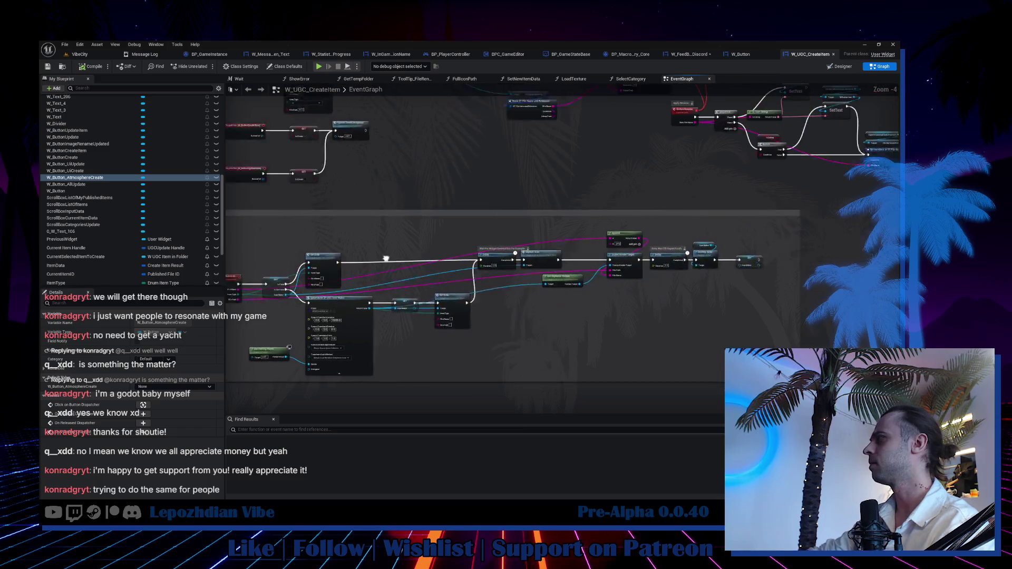
mouse_move(516, 271)
mouse_down()
mouse_move(461, 279)
mouse_move(384, 326)
mouse_up()
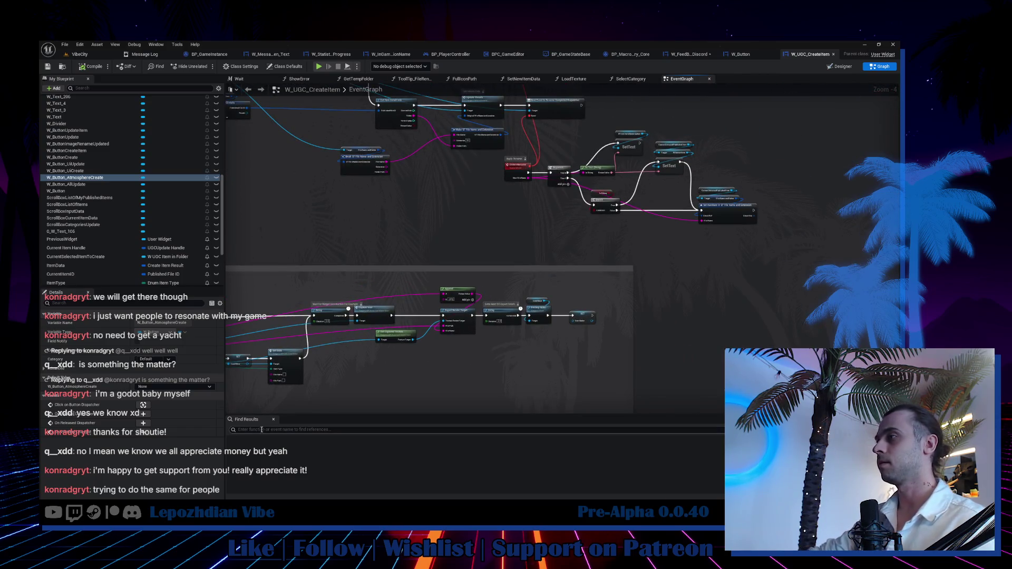
click(689, 55)
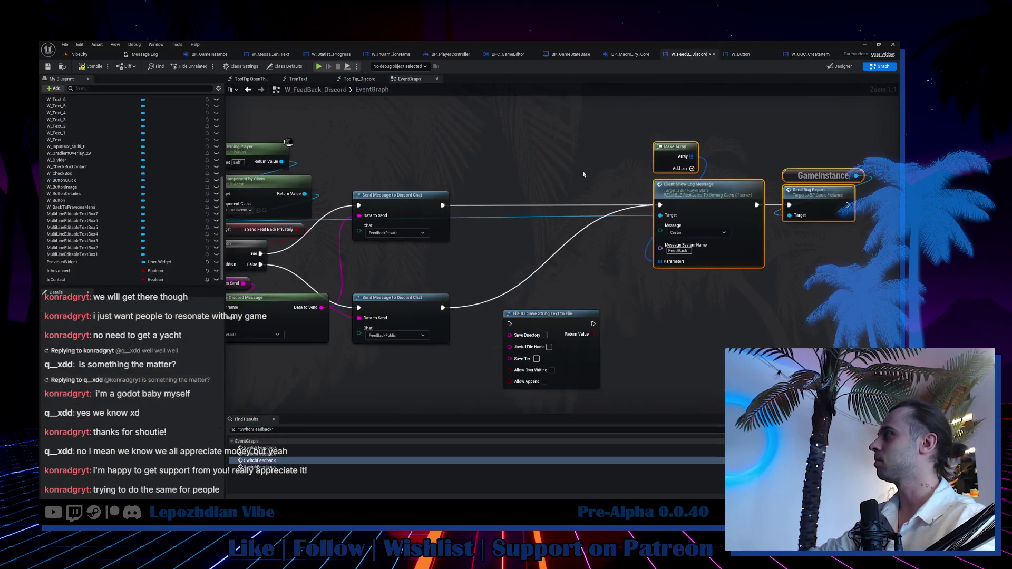
Open the Discord graph's action list and search for 'save loca'.
right_click(458, 156)
text(locat)
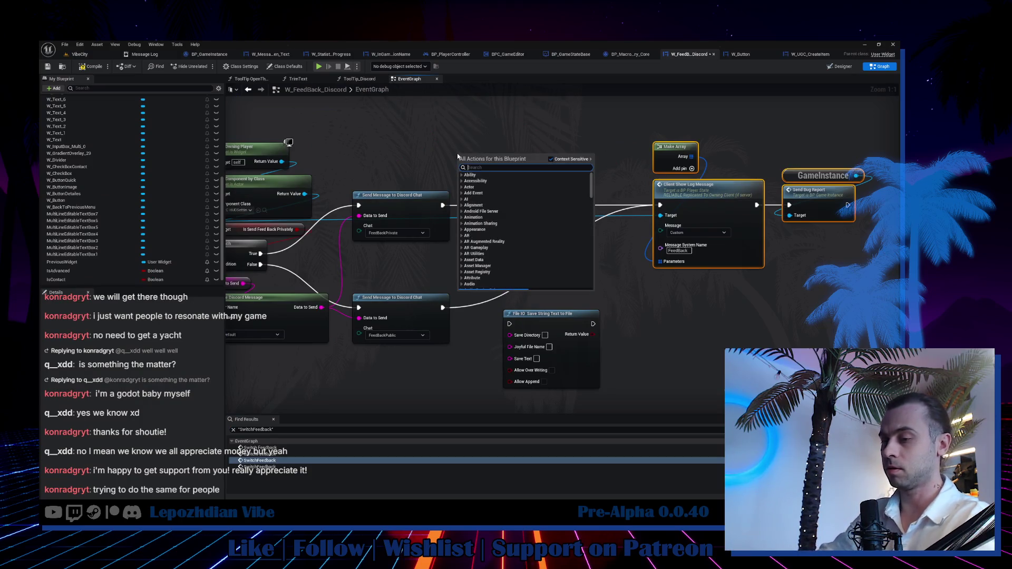
text(ion)
key(ctrl+a)
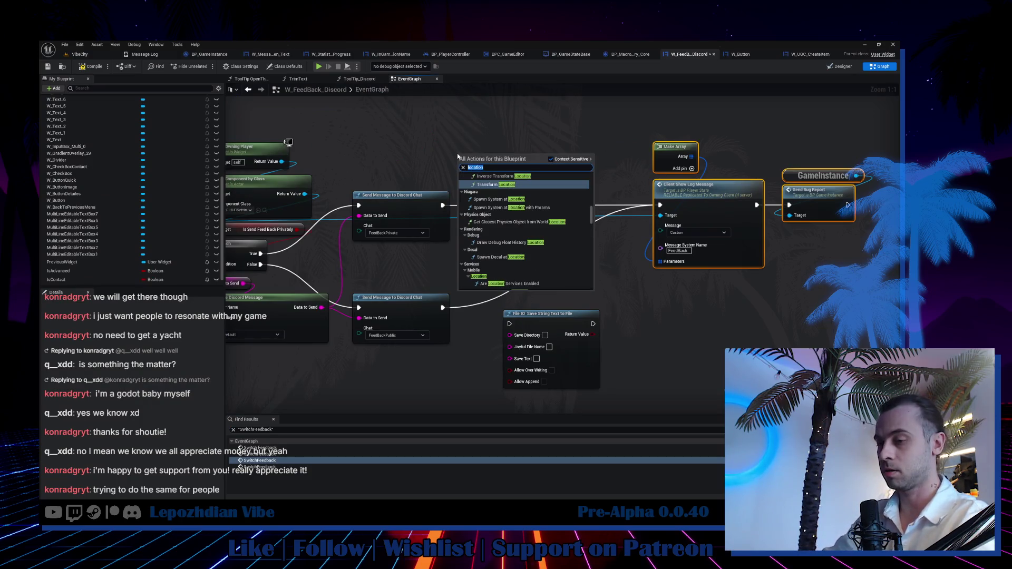
text(save loca)
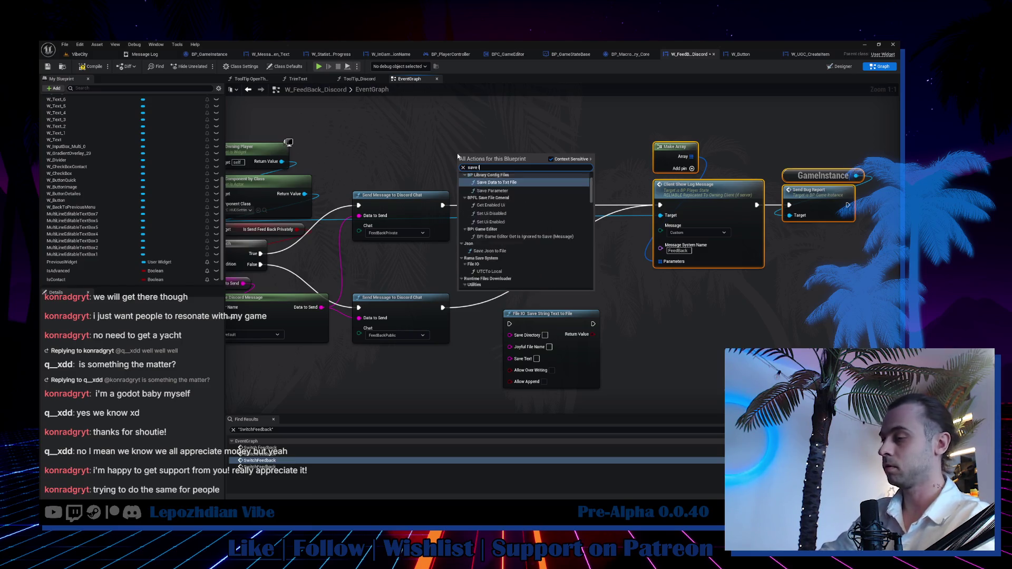